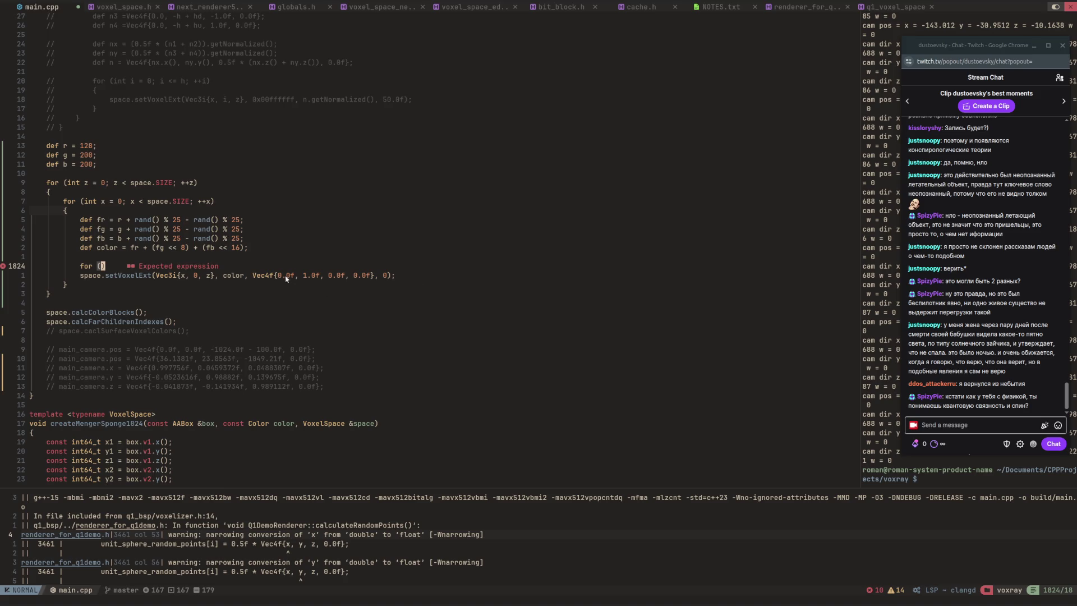
# Try and undo an 'int i = 0' initializer, leaving for () empty, then open a 'def' line above it.
pyautogui.press('i')
pyautogui.write('int i =-')
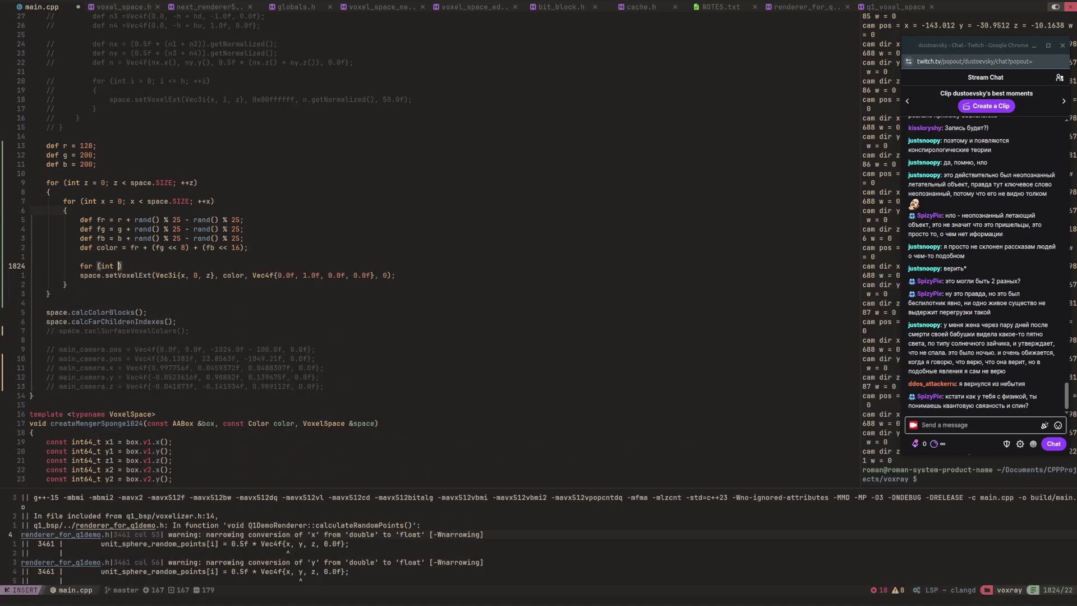
pyautogui.press('BackSpace')
pyautogui.press('BackSpace')
pyautogui.write('0')
pyautogui.press('BackSpace')
pyautogui.press('BackSpace')
pyautogui.press('BackSpace')
pyautogui.press('Escape')
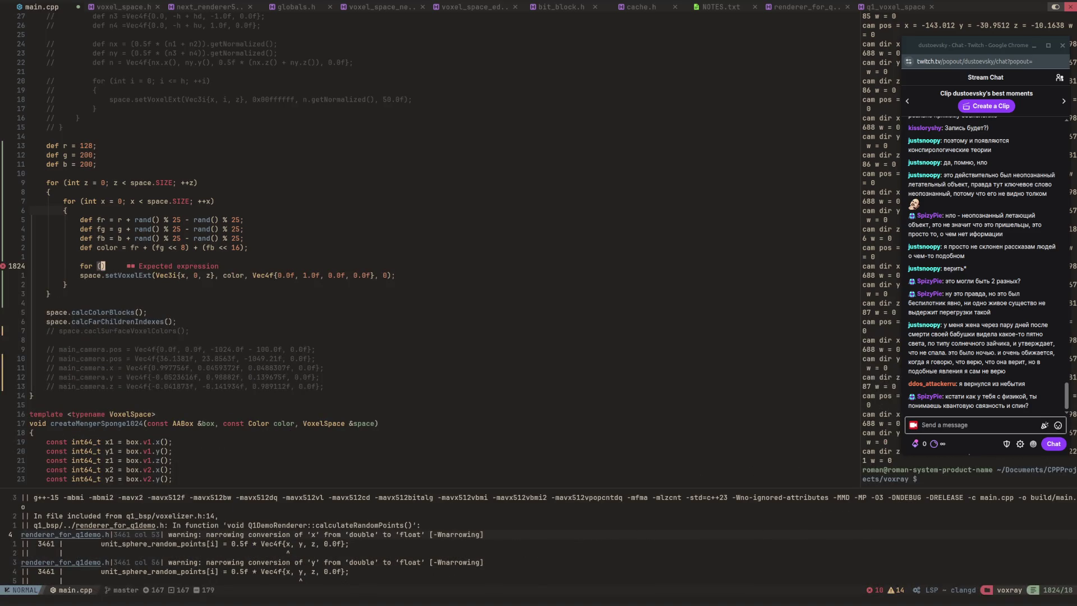
pyautogui.write('O')
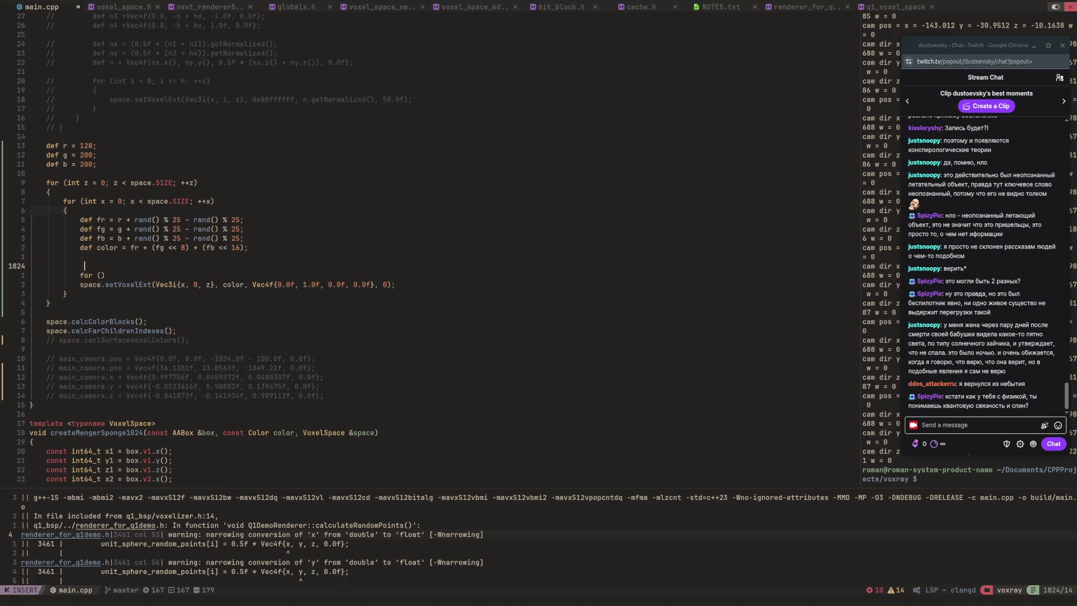
pyautogui.write('def')
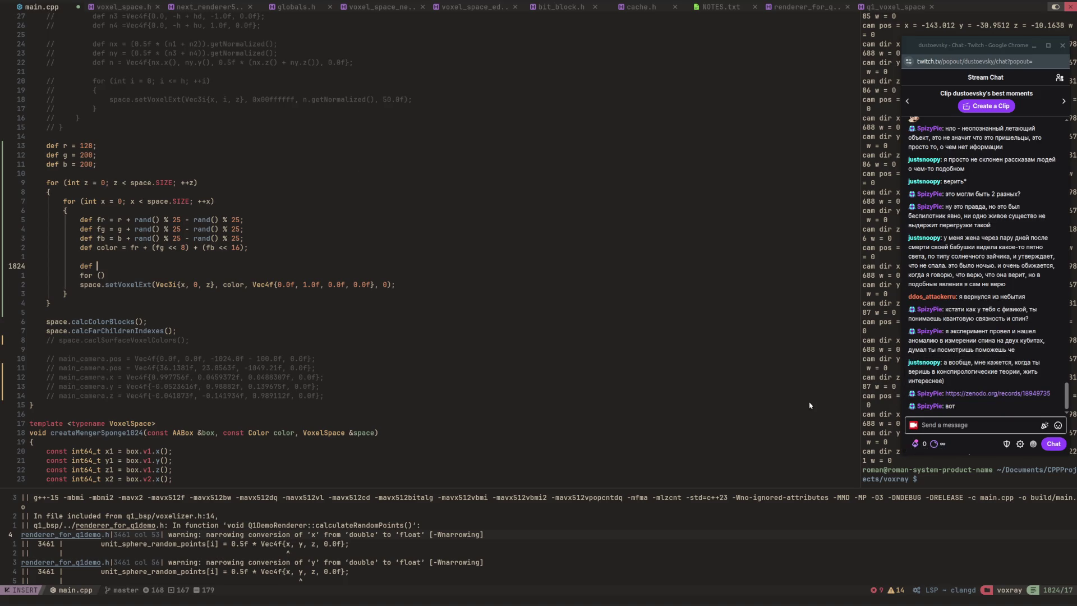
# Open the Anomalous Curve-Shape Deviation record on Zenodo from the chat link and skim its top.
pyautogui.click(990, 394)
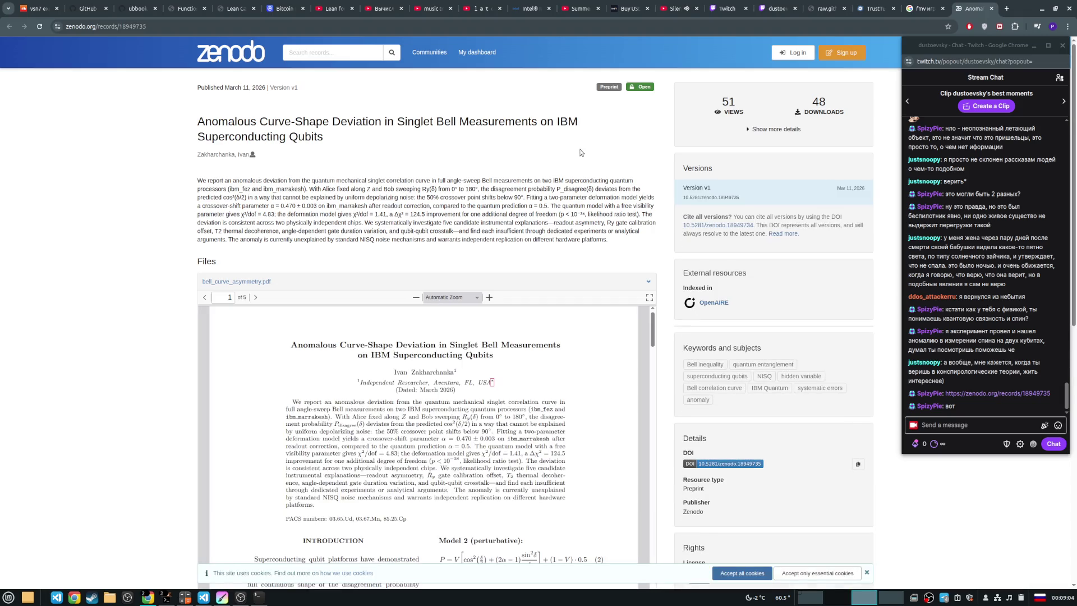
pyautogui.scroll(-3, 584, 149)
pyautogui.scroll(-2, 596, 217)
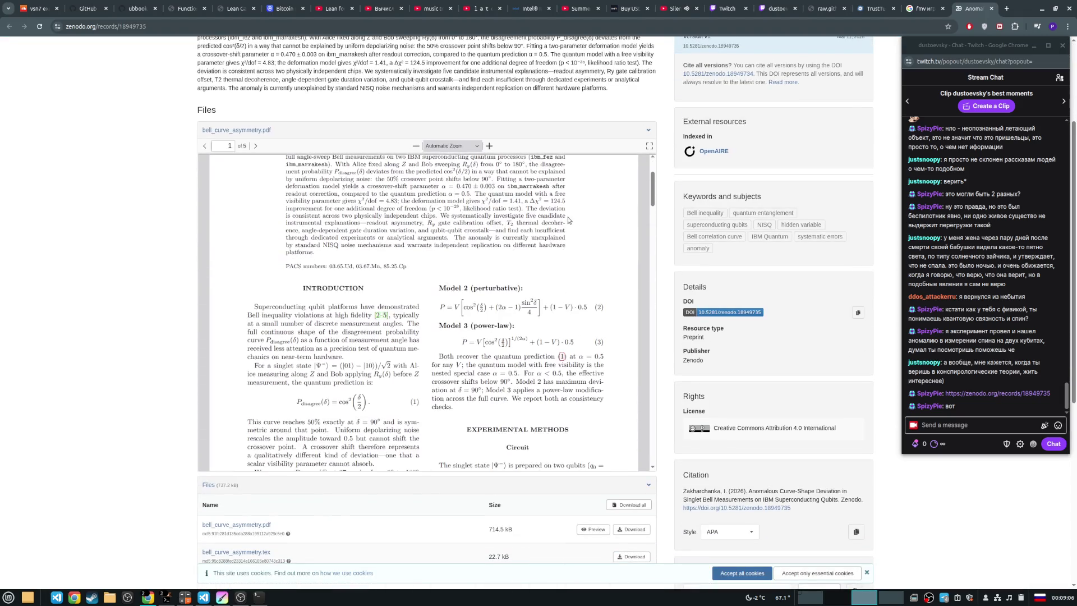
pyautogui.scroll(2, 566, 219)
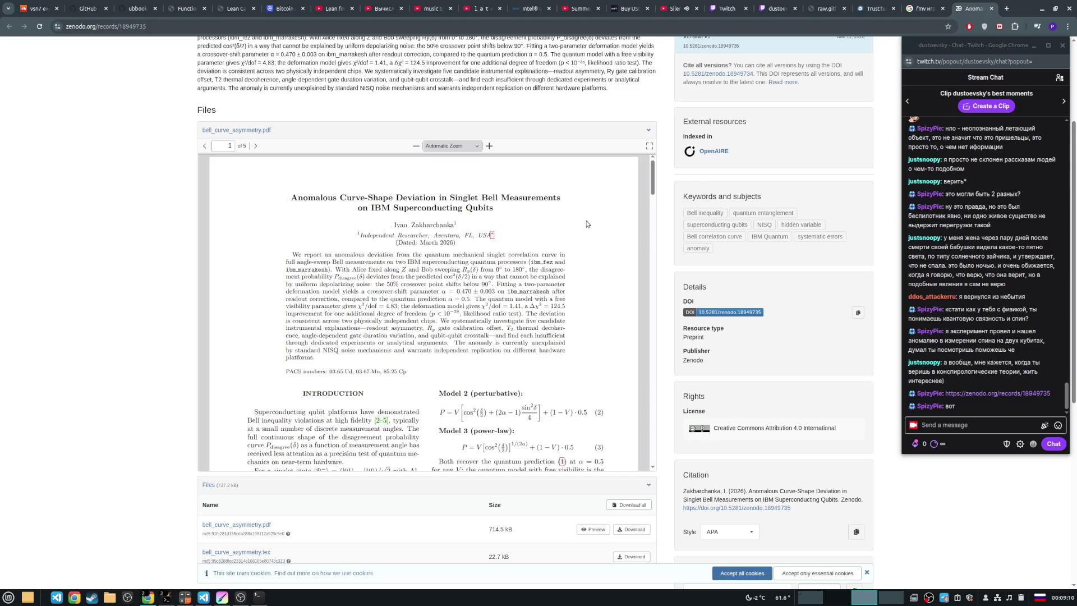
pyautogui.scroll(-2, 586, 224)
pyautogui.scroll(2, 585, 224)
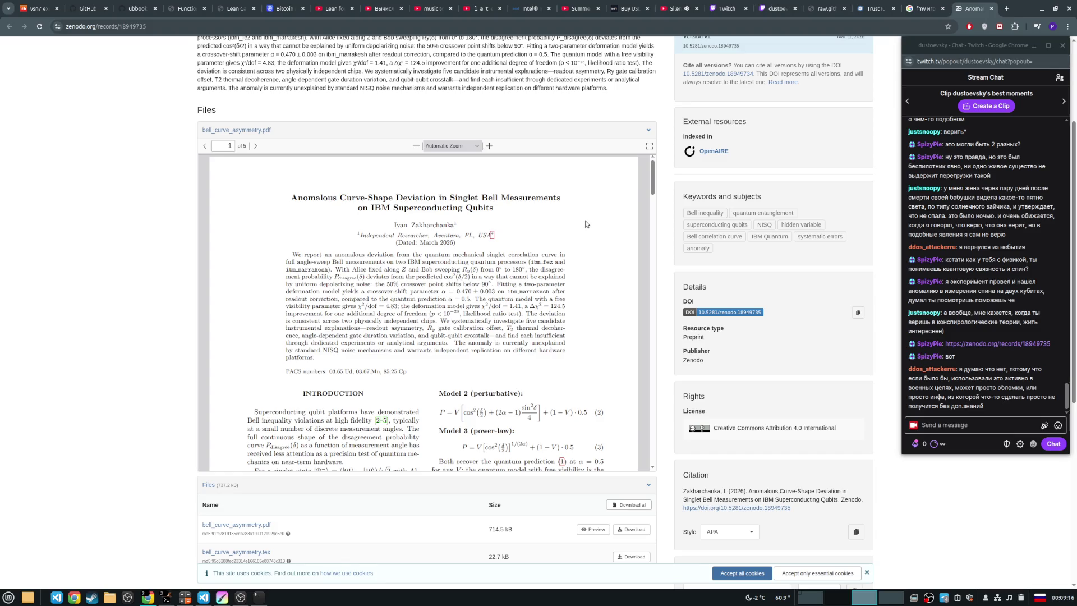
# Page through the 5-page PDF preview to the conclusion and back to the title page.
pyautogui.scroll(-5, 584, 221)
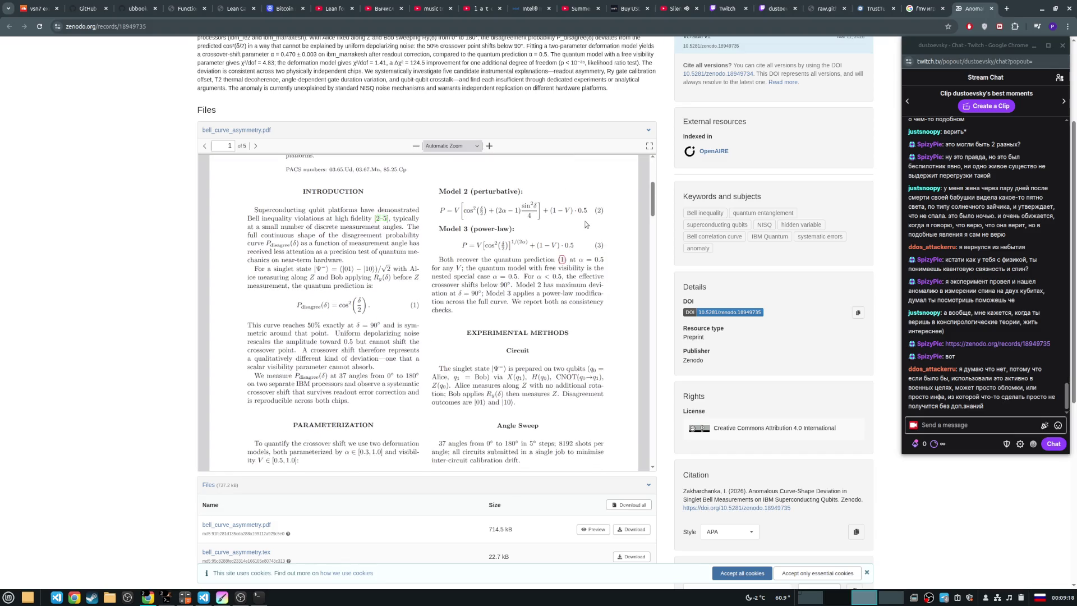
pyautogui.scroll(-15, 586, 222)
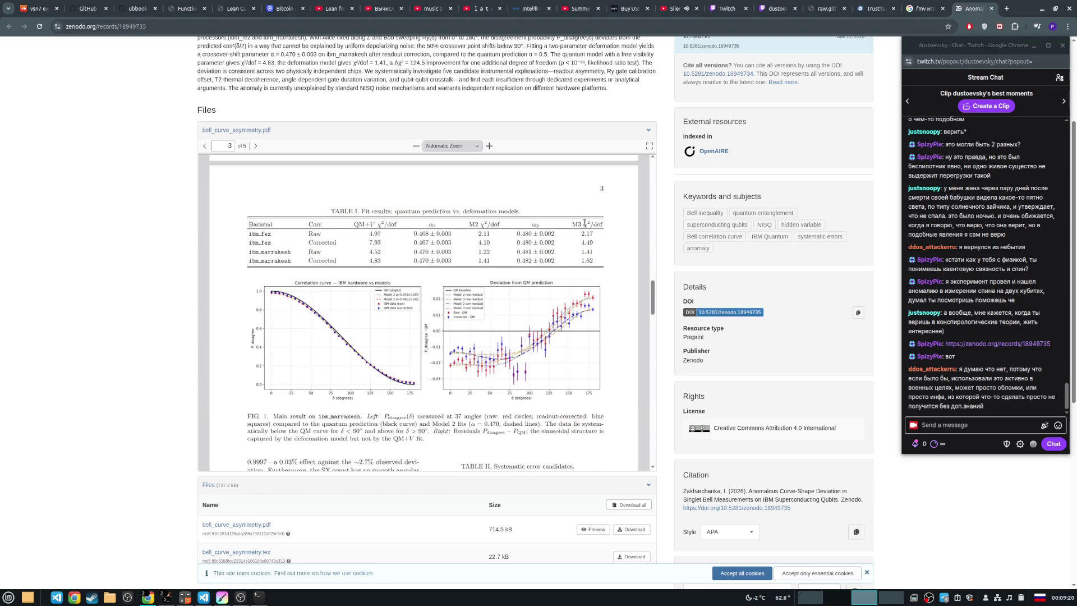
pyautogui.scroll(-15, 584, 223)
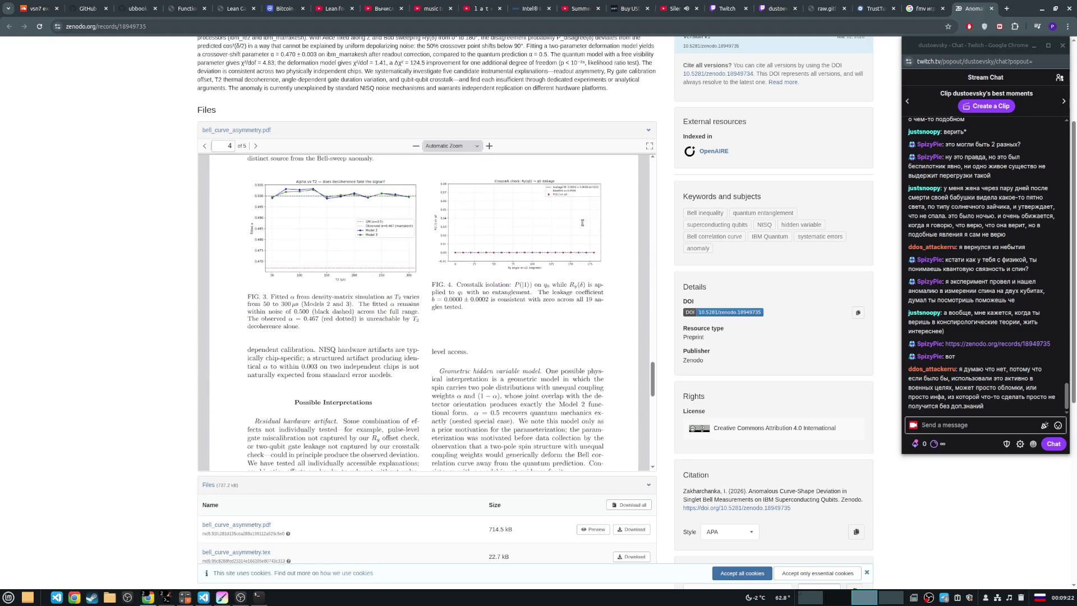
pyautogui.scroll(-10, 582, 222)
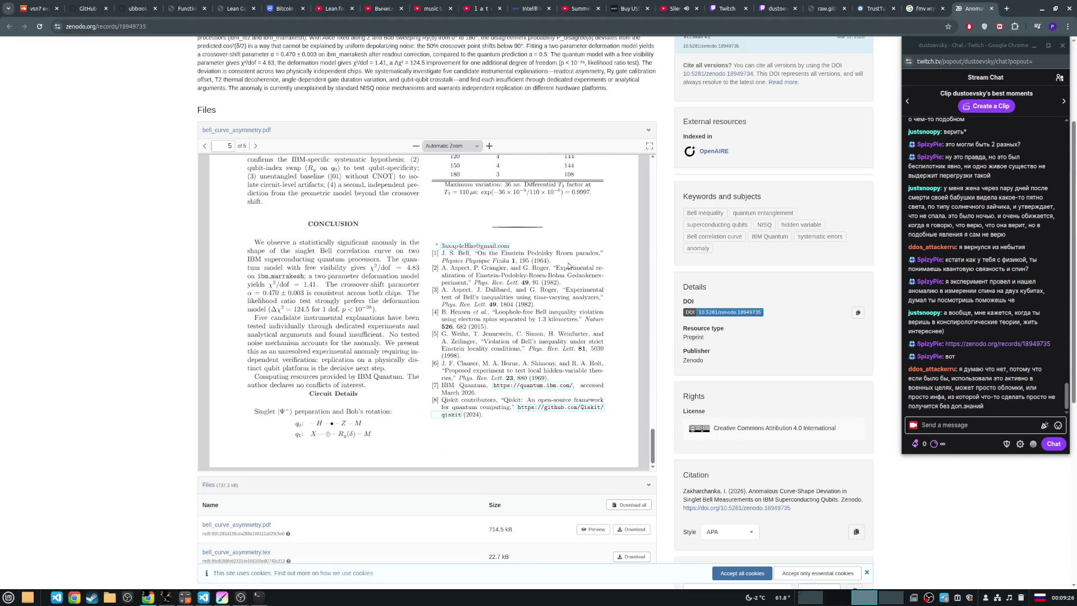
pyautogui.scroll(5, 572, 264)
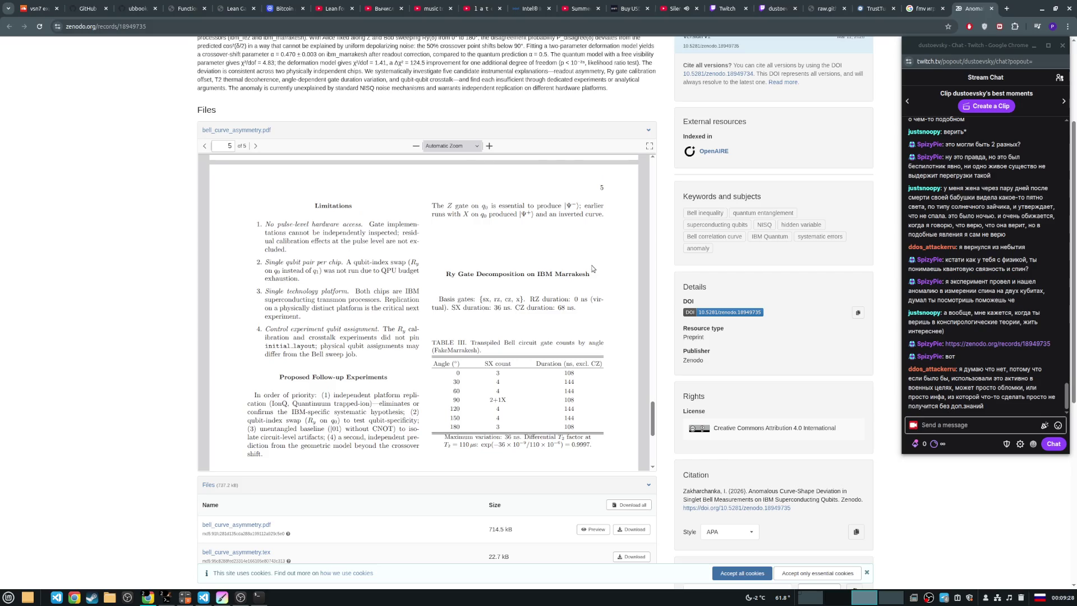
pyautogui.scroll(20, 592, 269)
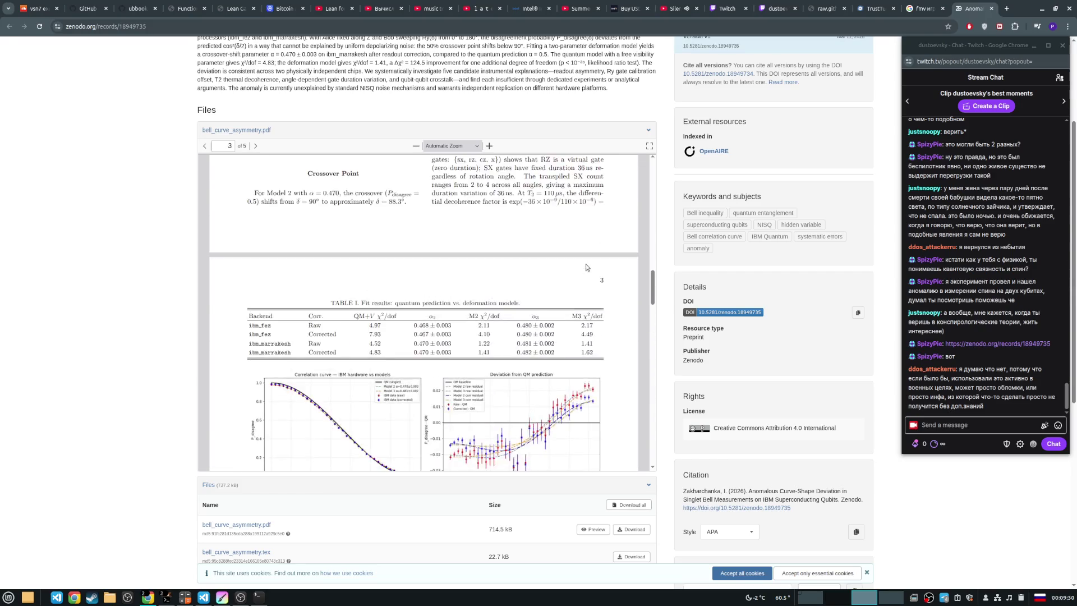
pyautogui.scroll(3, 586, 266)
pyautogui.scroll(-1, 586, 266)
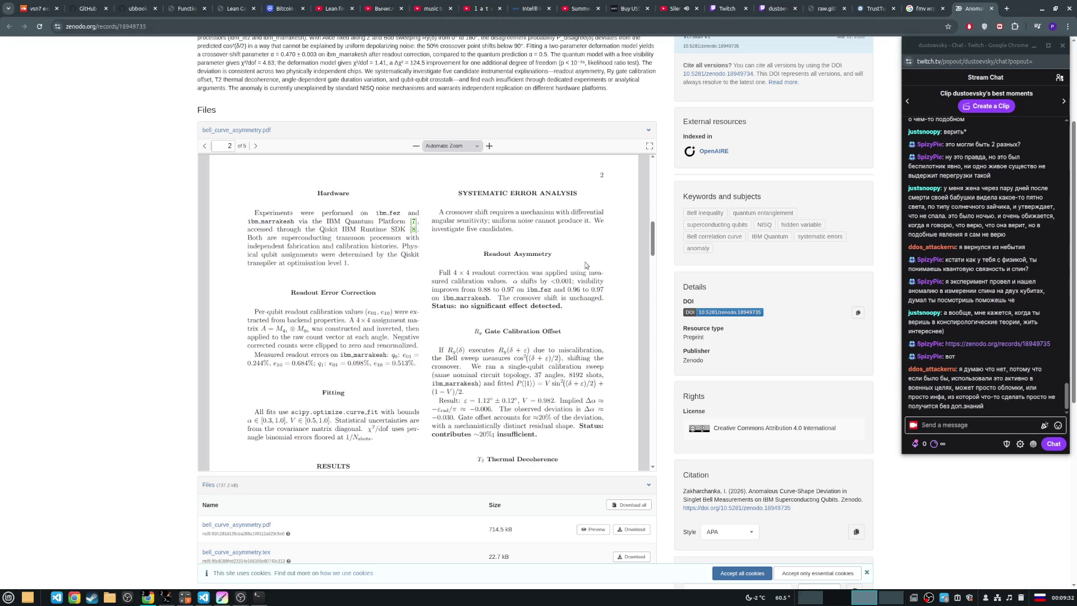
pyautogui.scroll(-2, 585, 266)
pyautogui.scroll(-3, 607, 286)
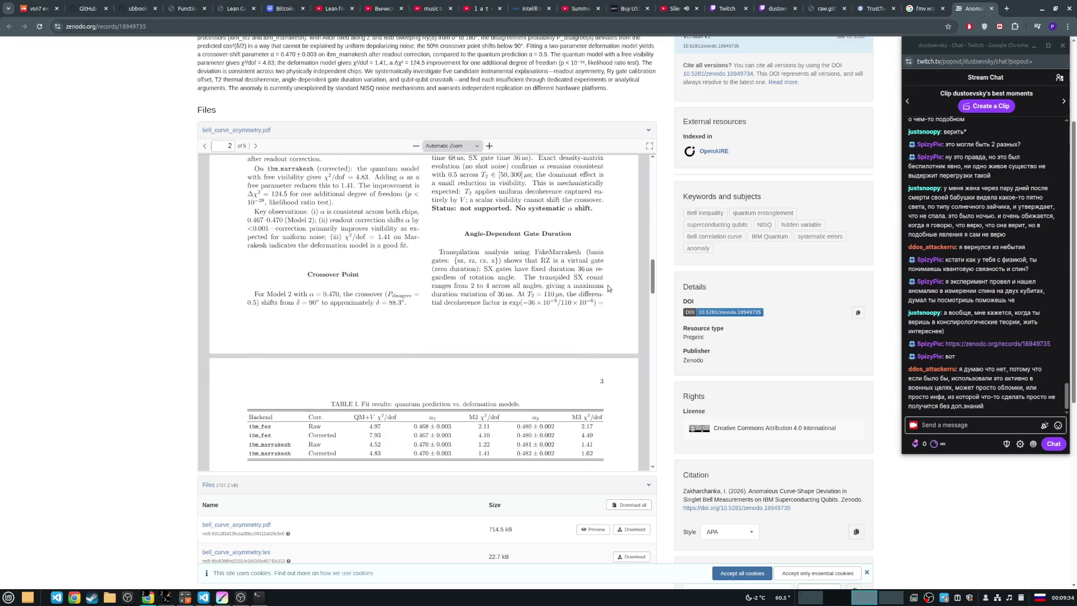
pyautogui.scroll(10, 608, 285)
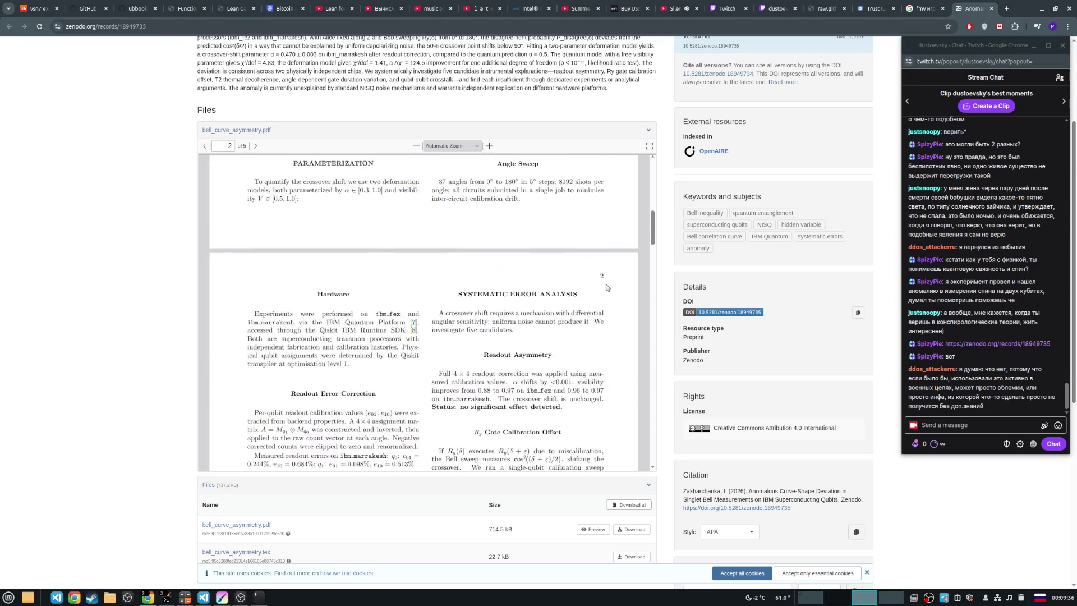
# Close the 'fmv игры' image-search tab and the raw temp.c tab, then bring Neovim forward.
pyautogui.click(920, 8)
pyautogui.click(942, 8)
pyautogui.click(874, 9)
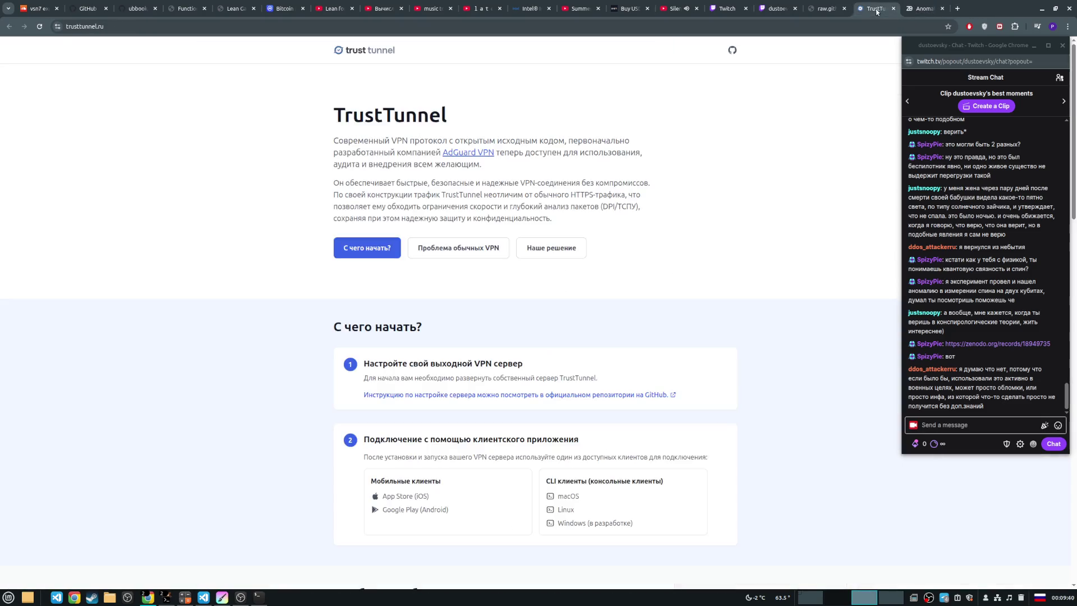
pyautogui.click(815, 8)
pyautogui.click(844, 8)
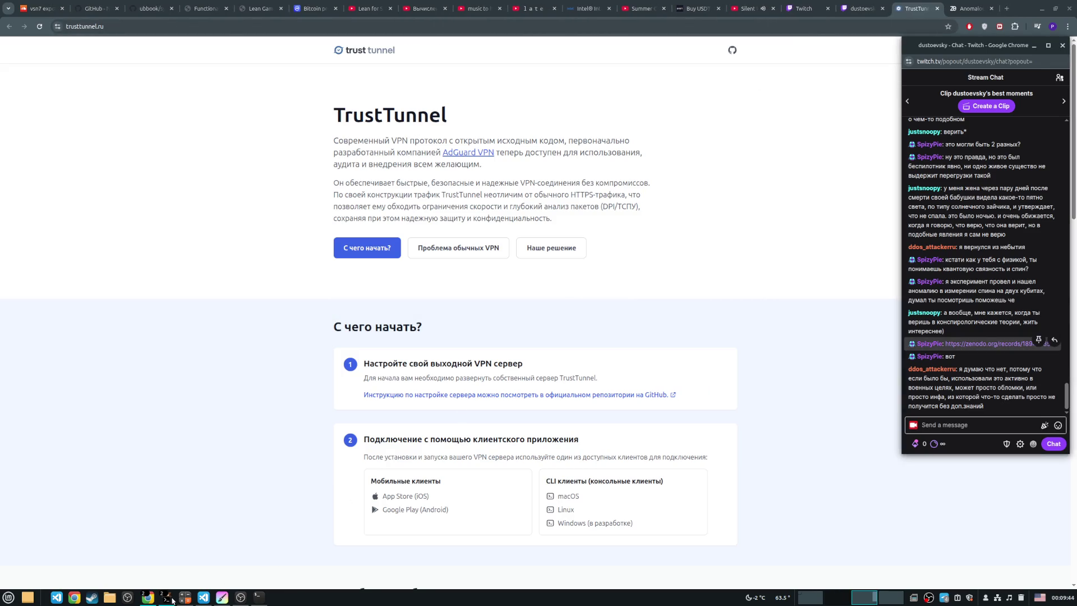
pyautogui.moveTo(166, 597)
pyautogui.click(135, 559)
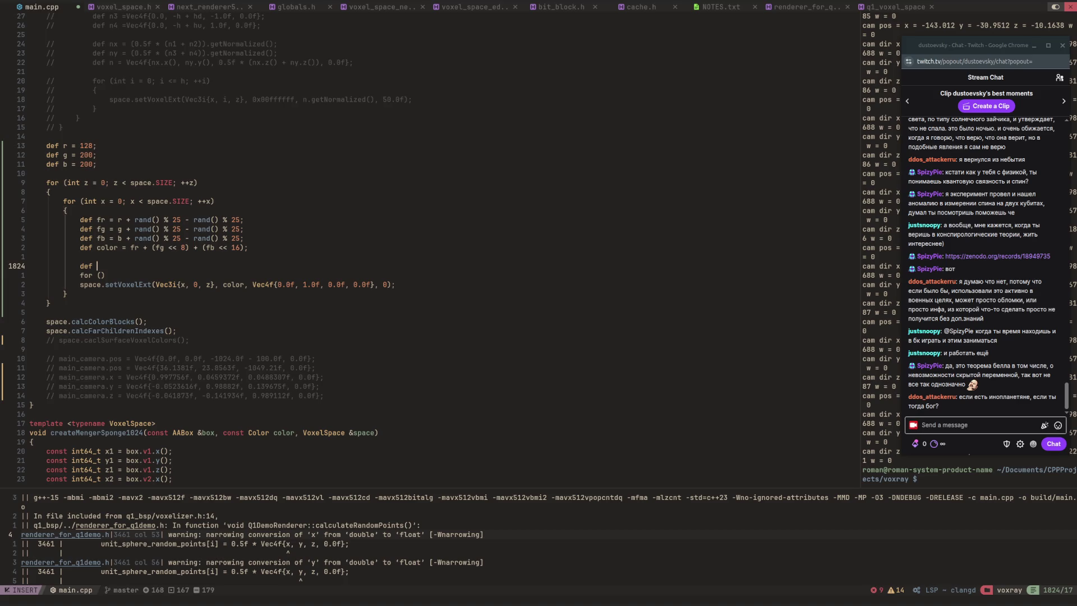
# Nudge the chat popup up and right, then switch from Neovim to the browser window.
pyautogui.moveTo(941, 45); pyautogui.dragTo(948, 10)
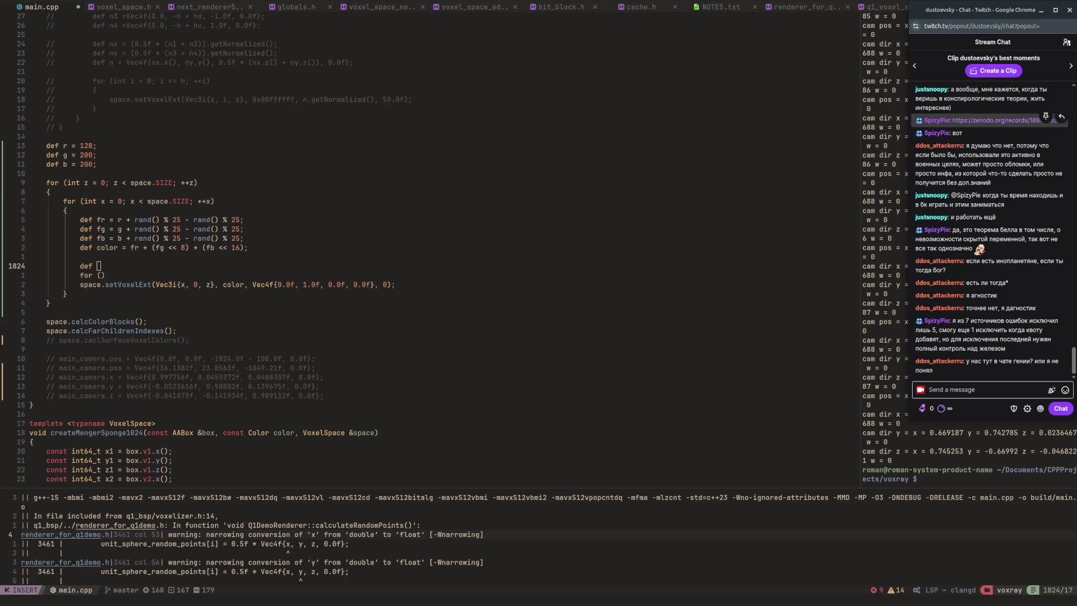
pyautogui.hotkey('alt', 'Tab')
pyautogui.hotkey('alt', 'Tab')
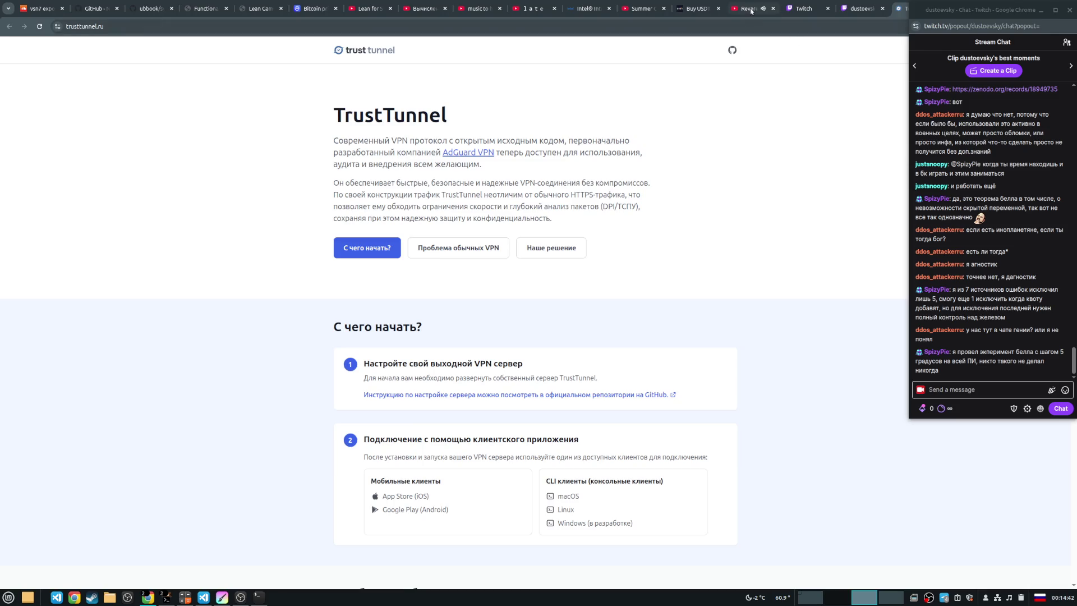
# Bring up the YouTube tab playing VSN7's 'Reverence' and glance over the page.
pyautogui.click(751, 11)
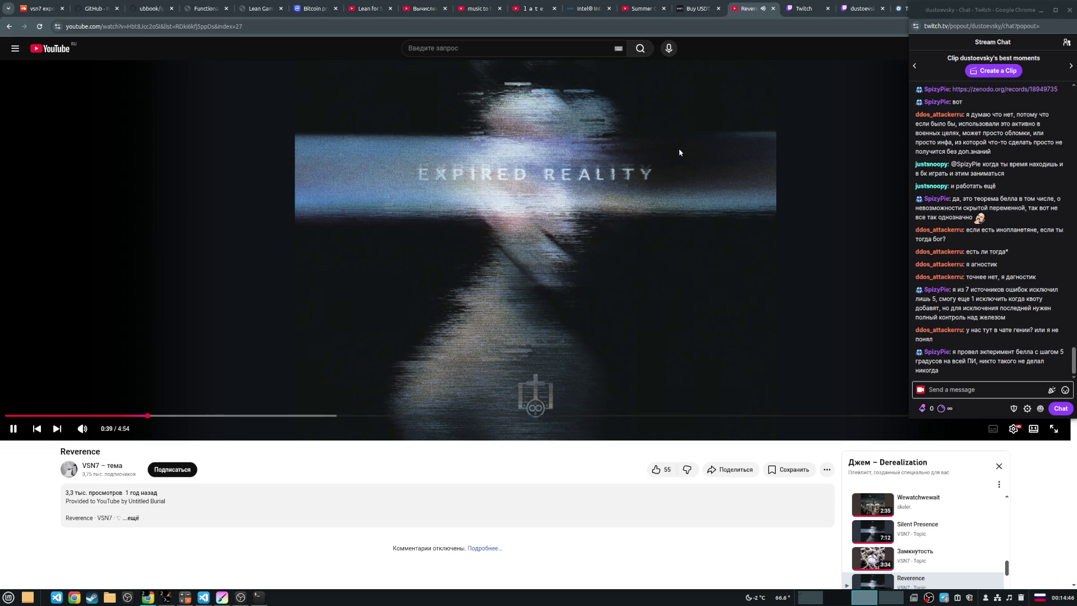
pyautogui.scroll(-3, 678, 150)
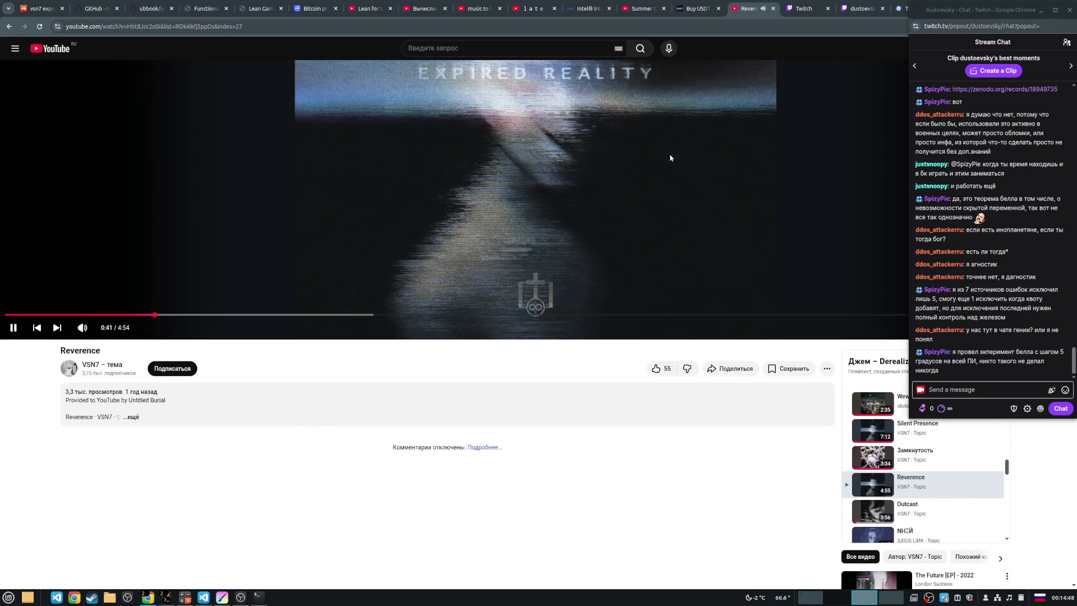
pyautogui.scroll(3, 667, 169)
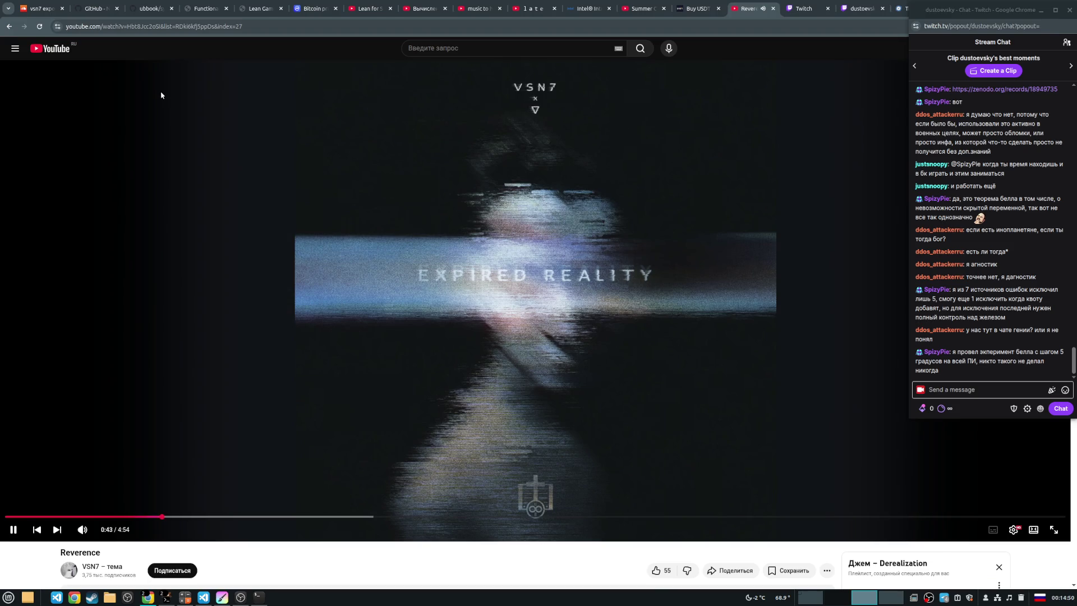
# Search SoundCloud for 'vsn7 reverence', checking the exact title on the YouTube tab.
pyautogui.click(38, 3)
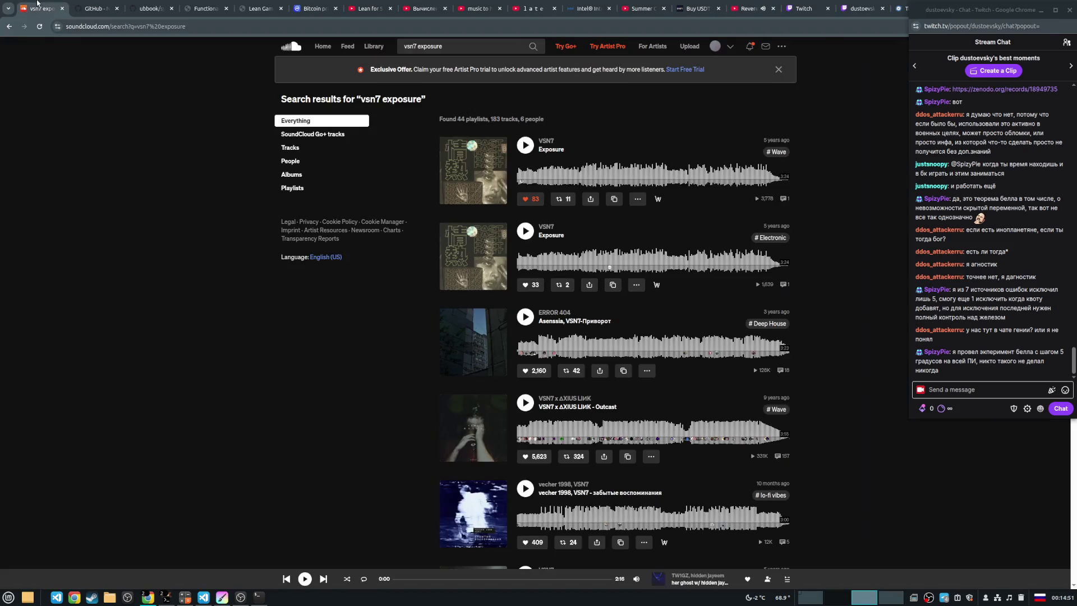
pyautogui.doubleClick(455, 47)
pyautogui.write('кум')
pyautogui.press('BackSpace')
pyautogui.press('BackSpace')
pyautogui.press('BackSpace')
pyautogui.hotkey('alt', 'shift')
pyautogui.write('revere')
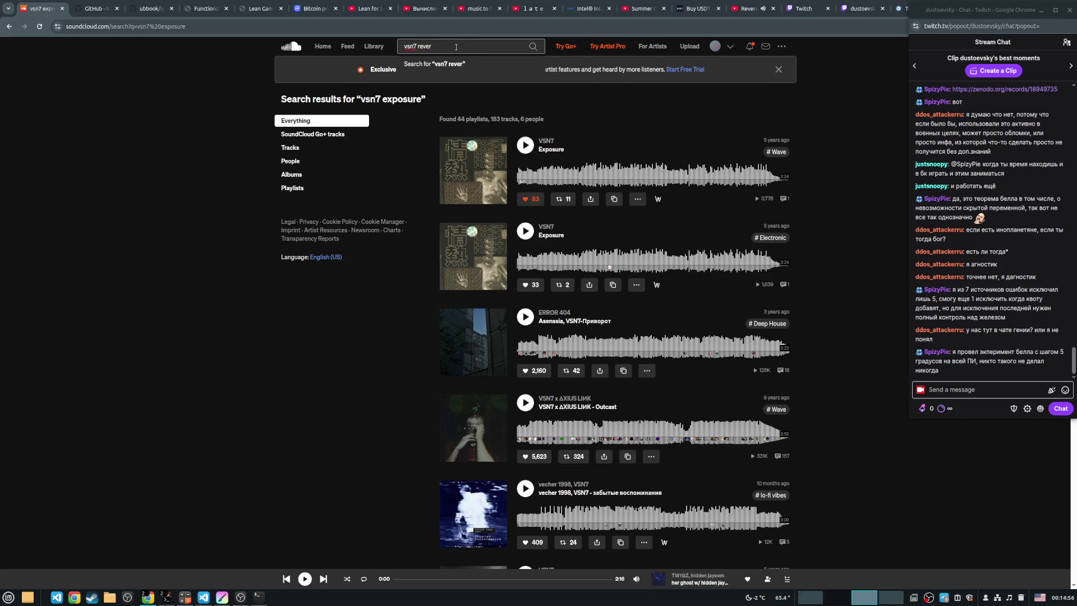
pyautogui.write('nse')
pyautogui.press('Return')
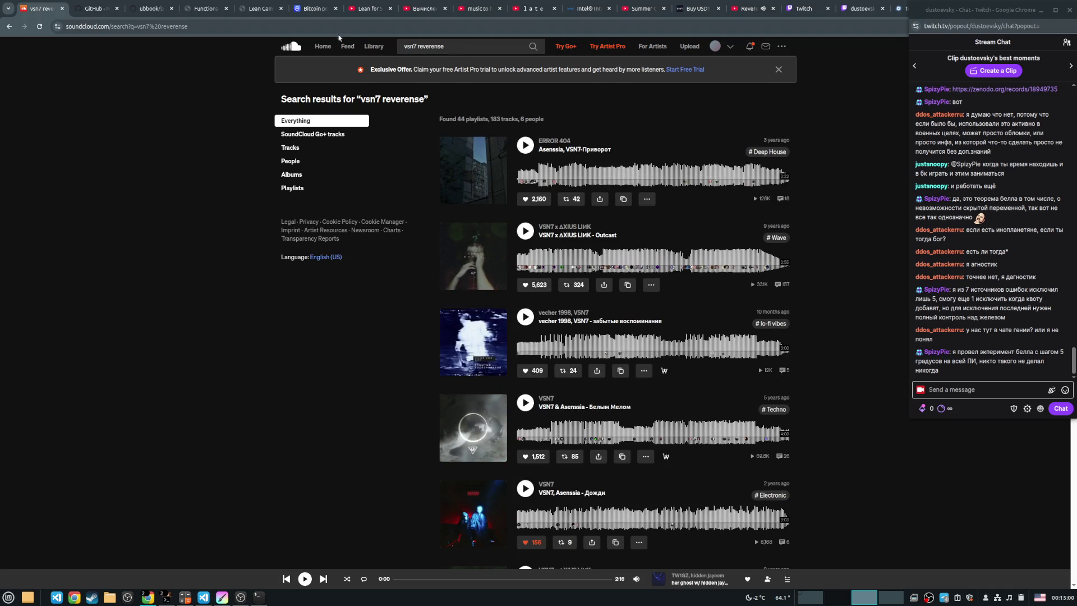
pyautogui.click(755, 10)
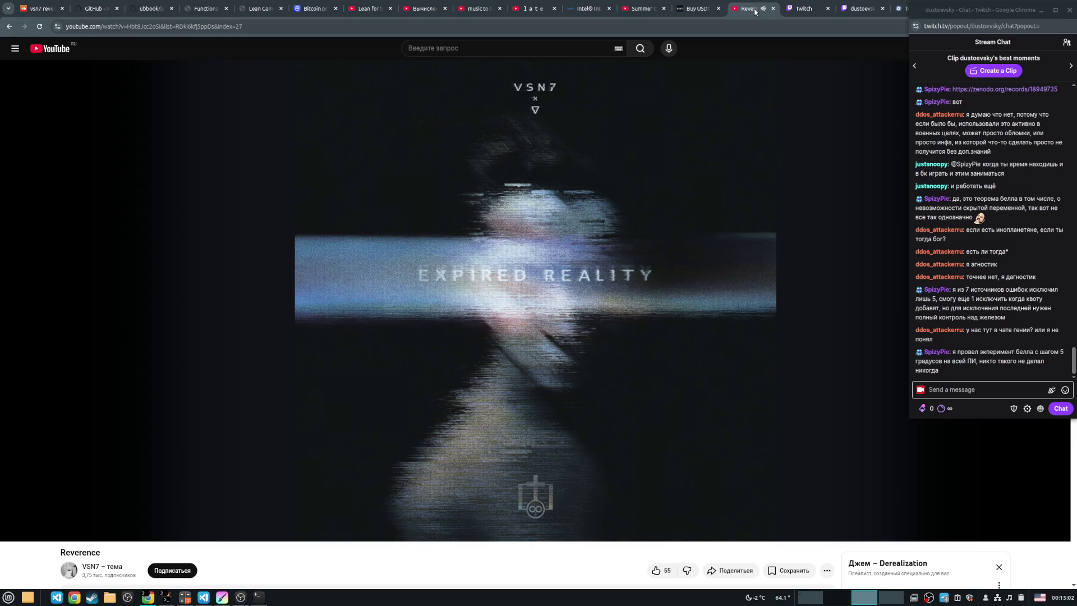
pyautogui.click(38, 8)
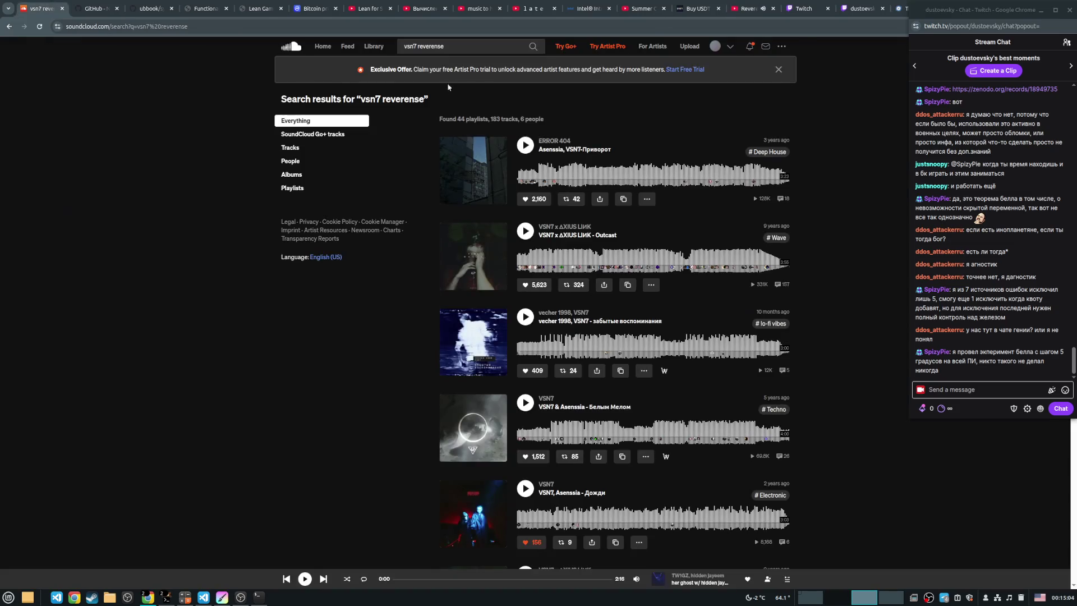
pyautogui.click(440, 48)
pyautogui.write('c')
pyautogui.press('Return')
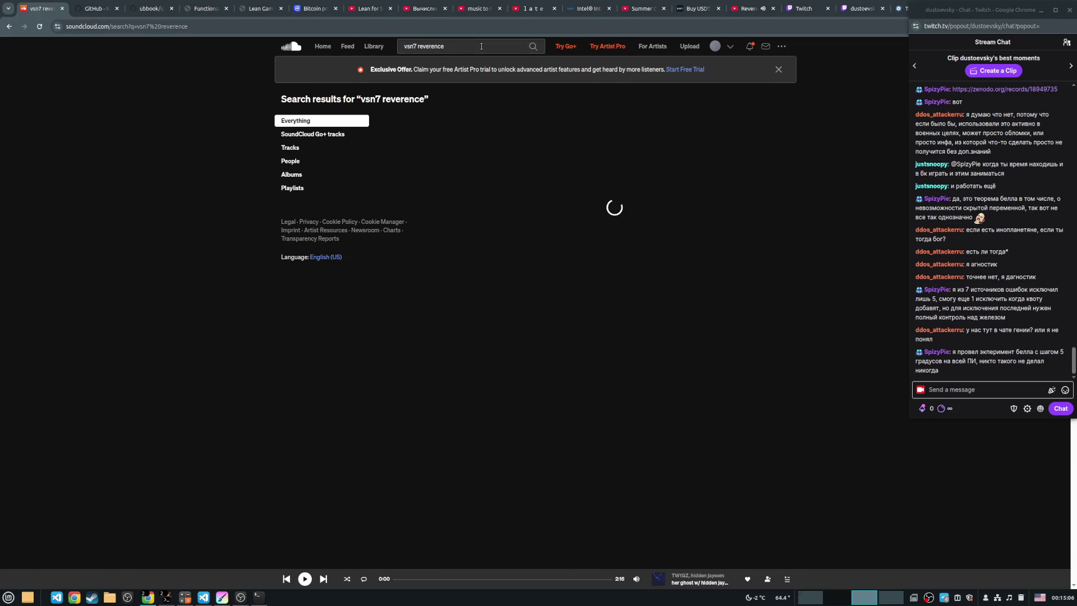
# Like VSN7's Reverence, add it to the favs playlist, and return to Neovim.
pyautogui.click(526, 199)
pyautogui.click(624, 199)
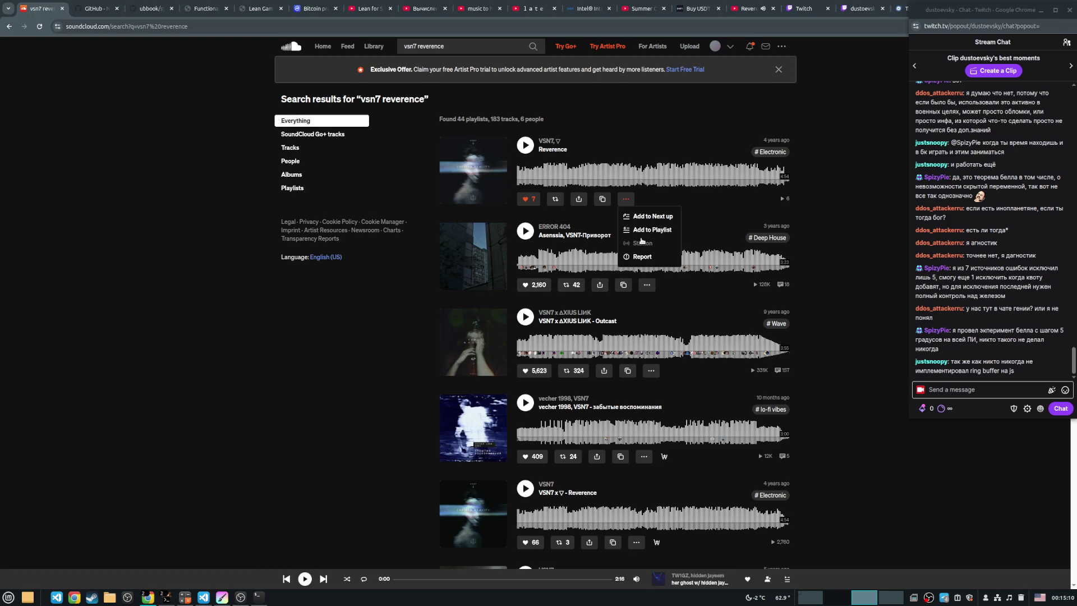
pyautogui.click(639, 231)
pyautogui.click(622, 140)
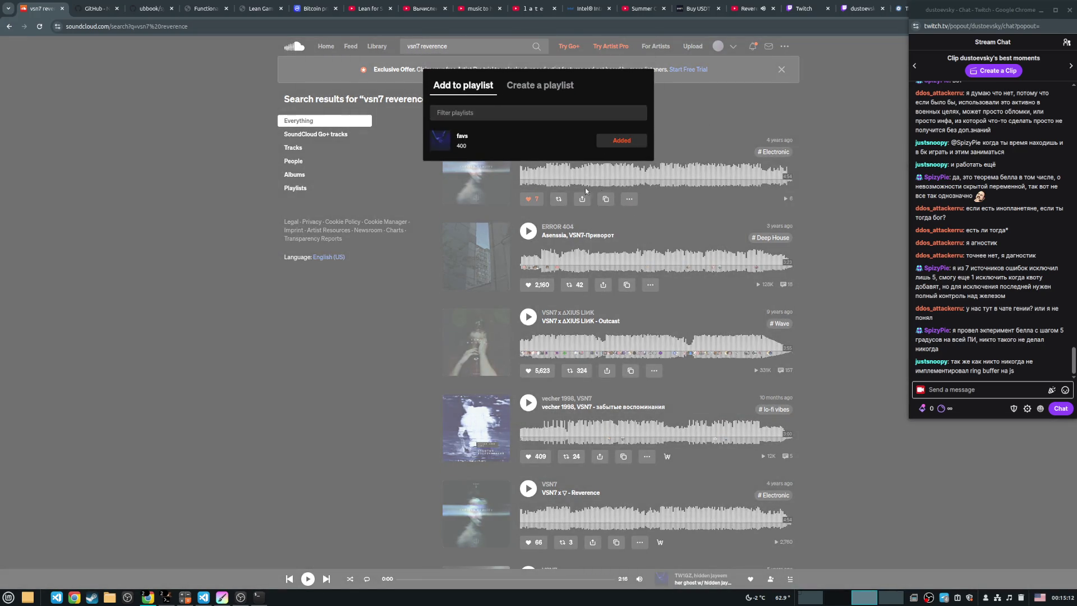
pyautogui.click(695, 123)
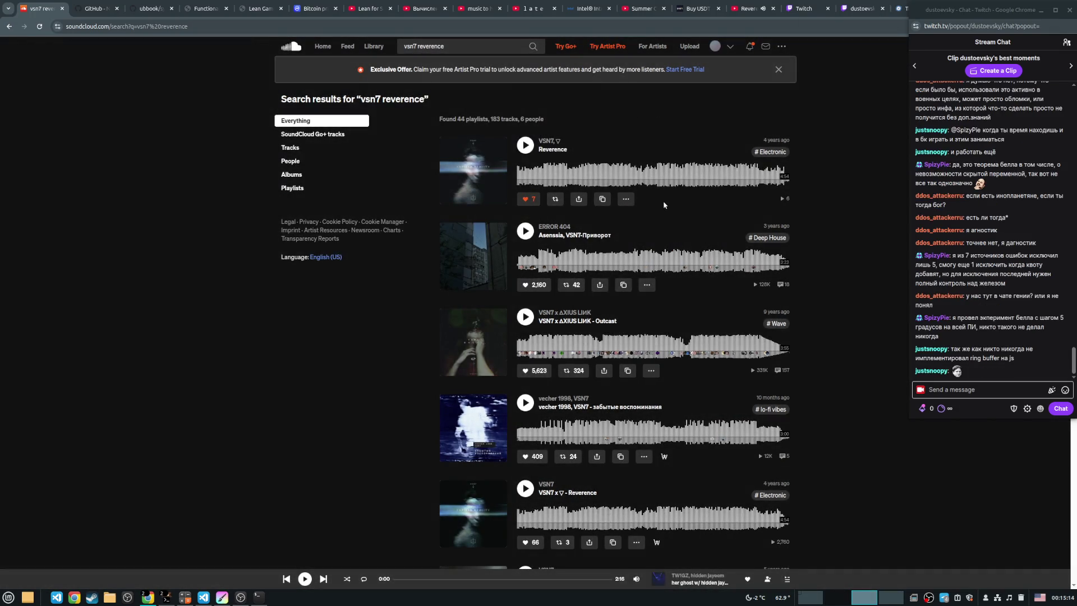
pyautogui.moveTo(173, 596)
pyautogui.click(120, 567)
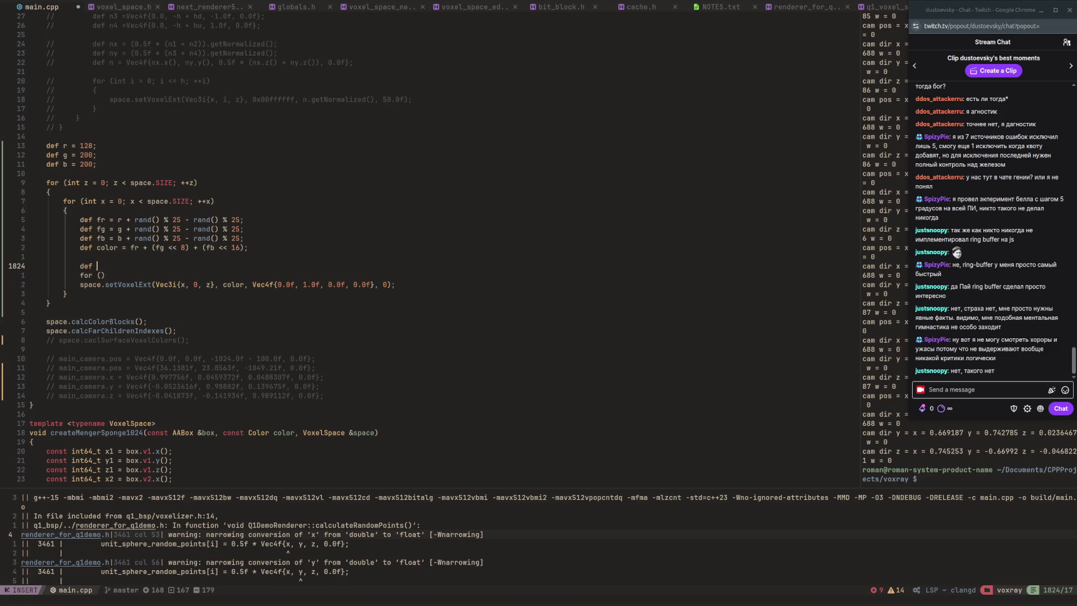
# Drop the 'def' line, fill the for header with 'int i = 0; i < rand() % 16; ++i', and indent setVoxelExt.
pyautogui.press('BackSpace')
pyautogui.press('BackSpace')
pyautogui.press('BackSpace')
pyautogui.press('Escape')
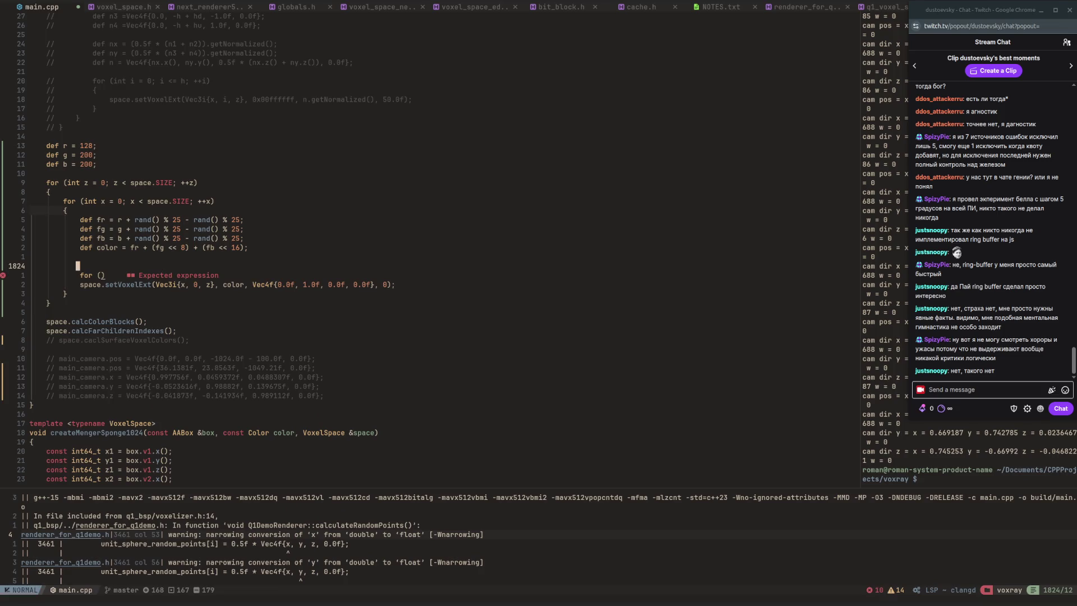
pyautogui.press('d')
pyautogui.press('d')
pyautogui.press('f')
pyautogui.press('(')
pyautogui.write('a')
pyautogui.write('int ')
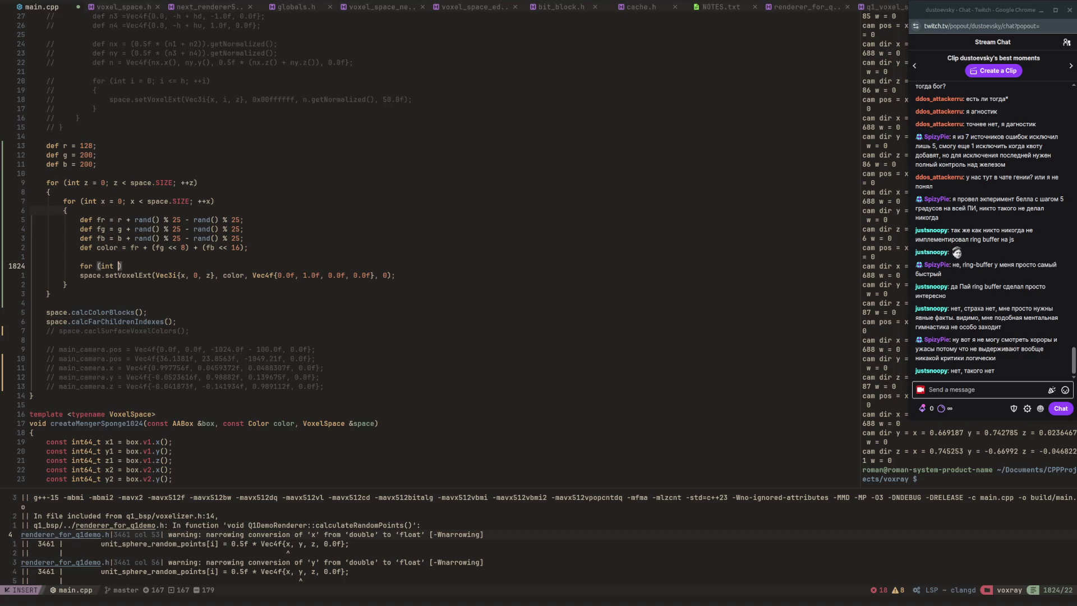
pyautogui.write('i = 0; i')
pyautogui.write(' <')
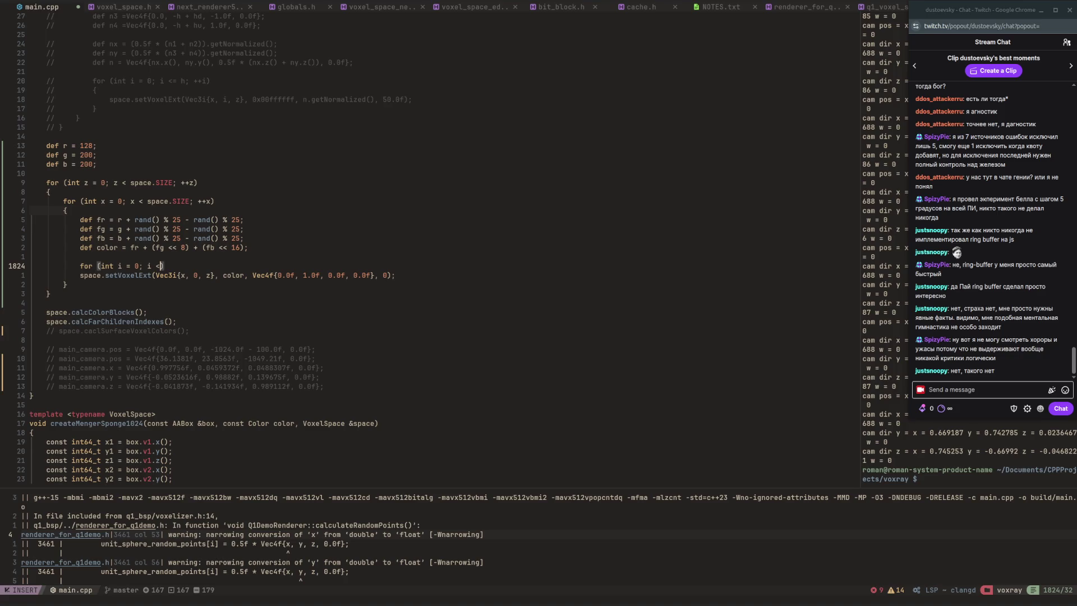
pyautogui.write(' rand() ')
pyautogui.write('% ')
pyautogui.write('16; ++i')
pyautogui.press('Escape')
pyautogui.press('j')
pyautogui.press('>')
pyautogui.press('>')
pyautogui.press('h')
pyautogui.press('h')
pyautogui.press('h')
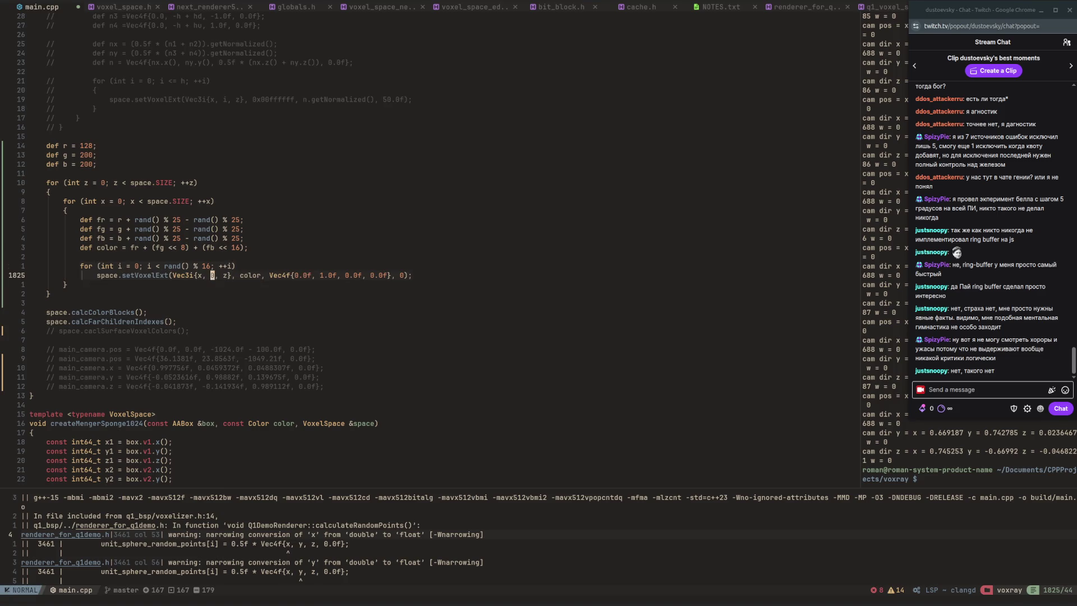
# Save main.cpp with :w and start the make -j16 release build.
pyautogui.write(':w')
pyautogui.press('Return')
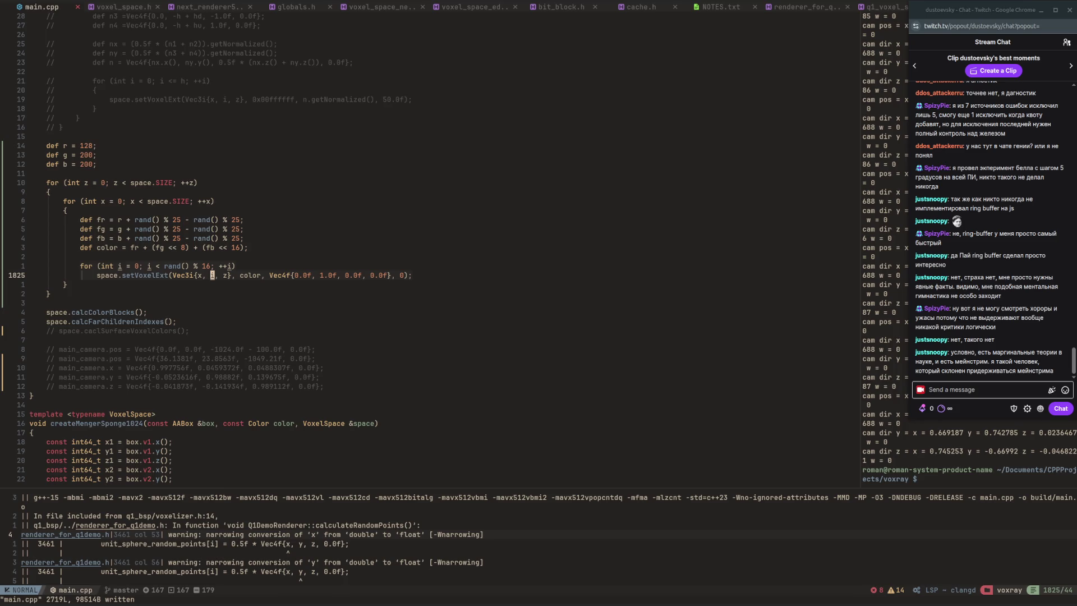
pyautogui.press('F5')
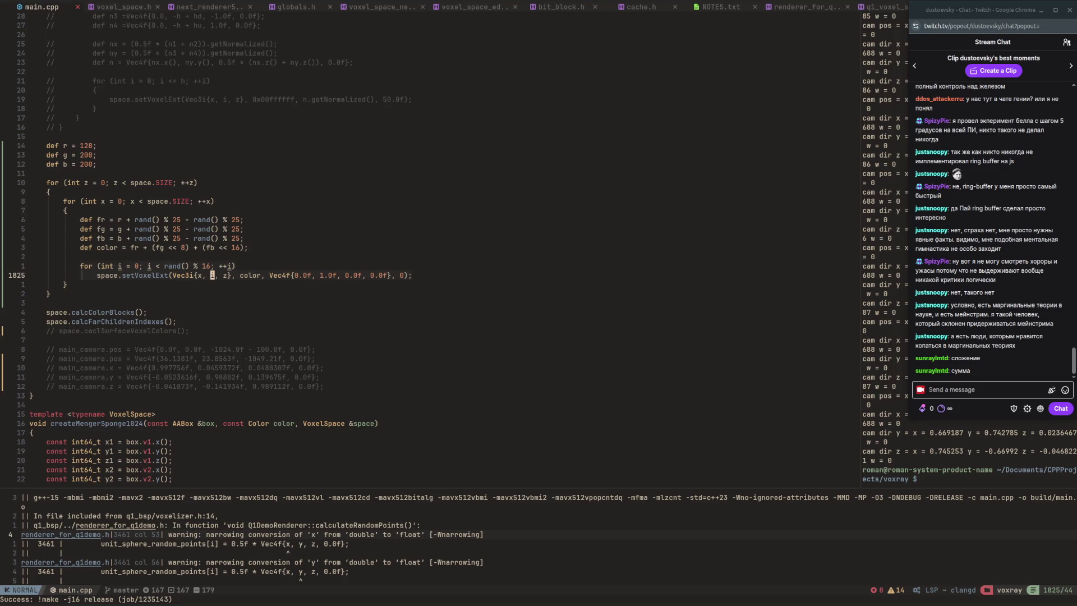
# Launch the freshly built renderer by running build/main from the terminal.
pyautogui.hotkey('ctrl', 'w')
pyautogui.write('lbuild/main')
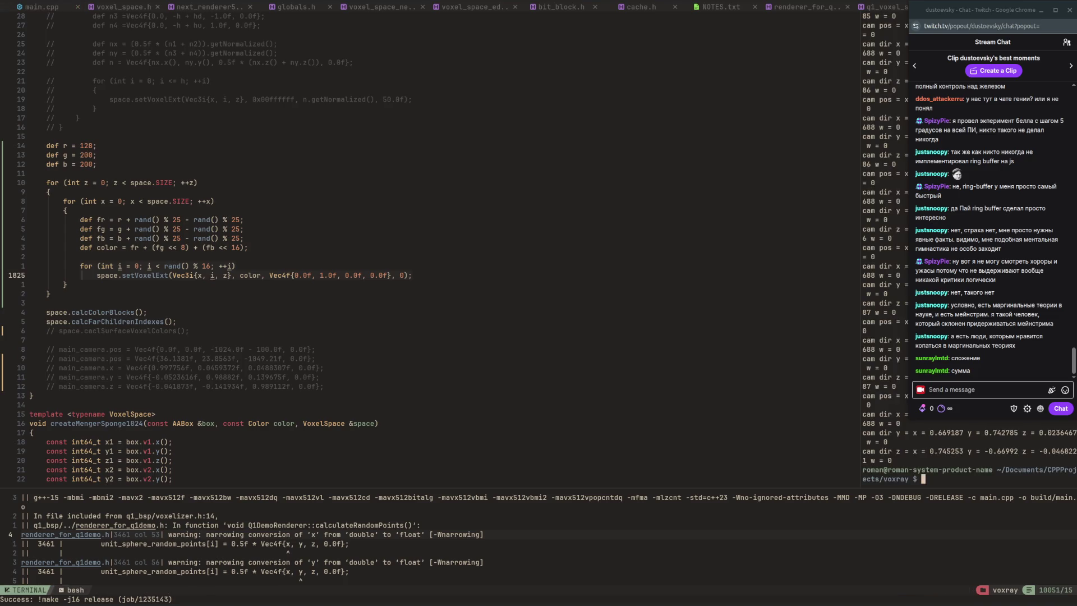
pyautogui.press('Return')
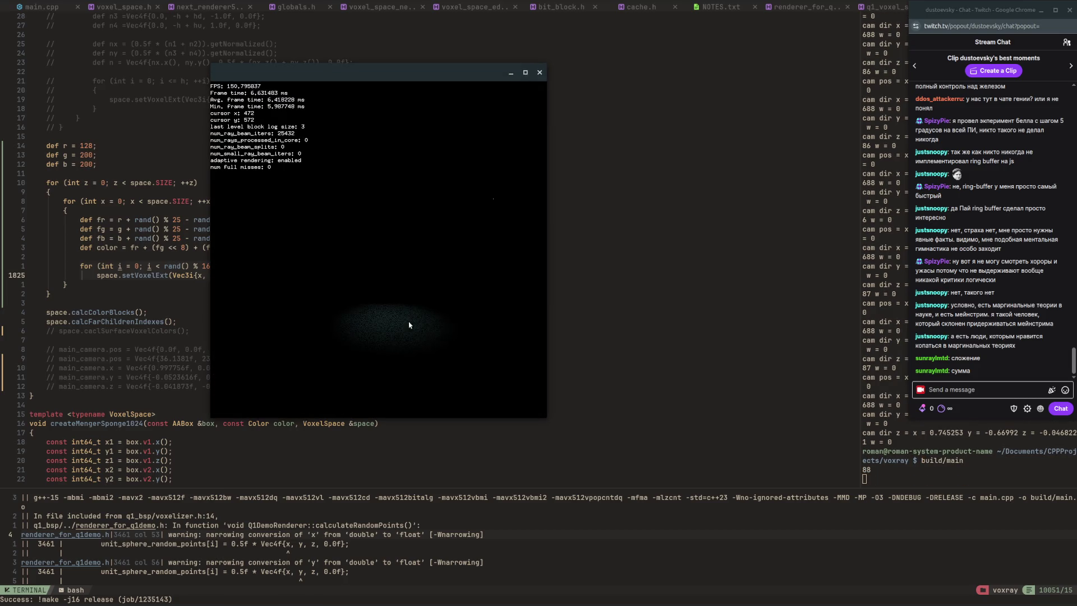
# Tilt, turn and fly the camera over the random voxel field using arrows, drags and W/S/Q/E.
pyautogui.click(413, 315)
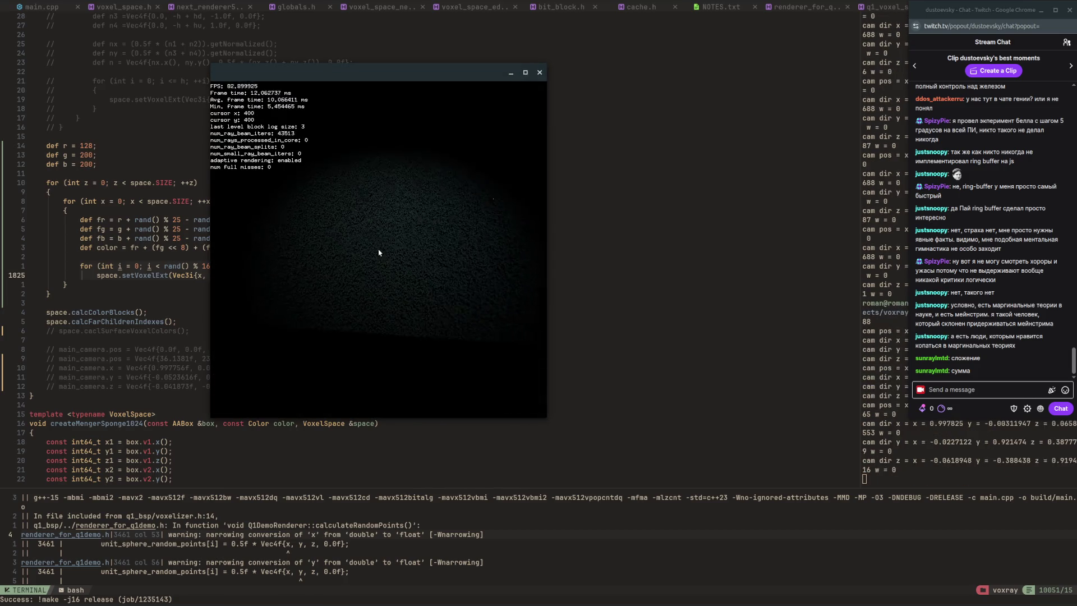
pyautogui.press('Up')
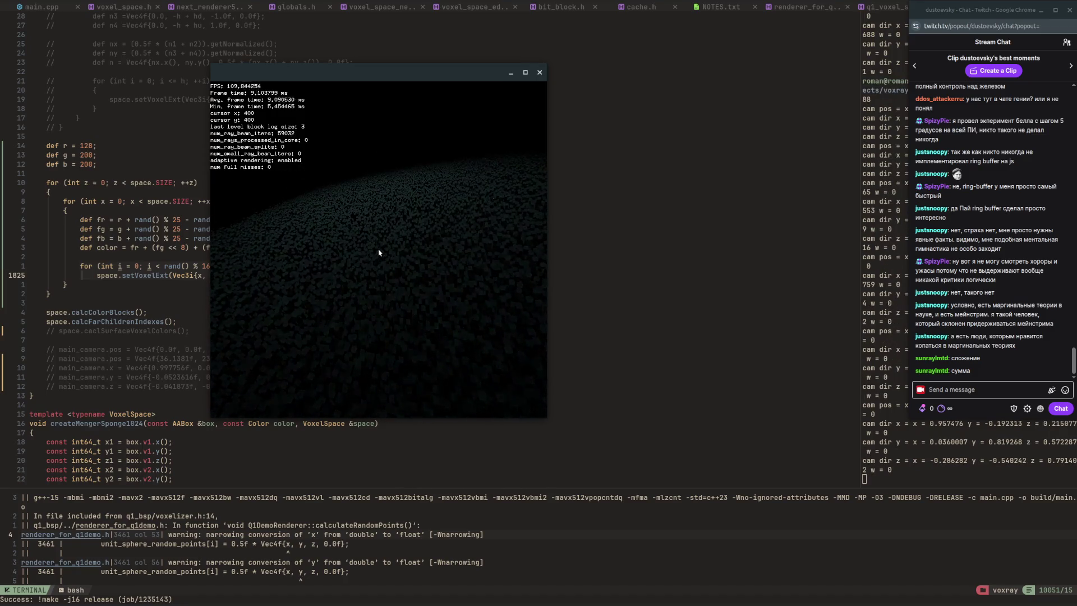
pyautogui.press('Down')
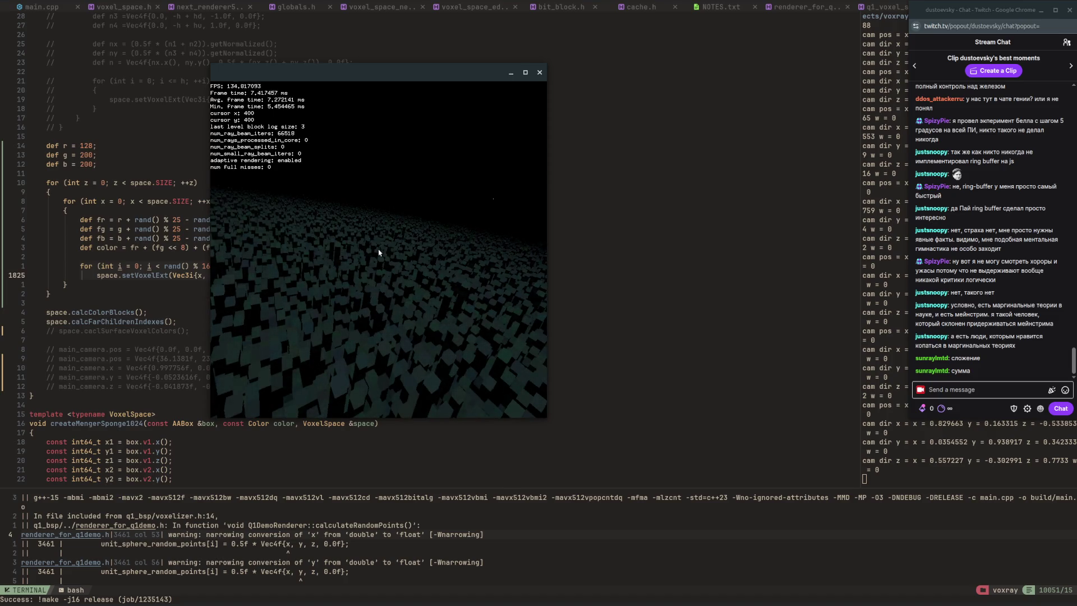
pyautogui.press('Down')
pyautogui.press('Up')
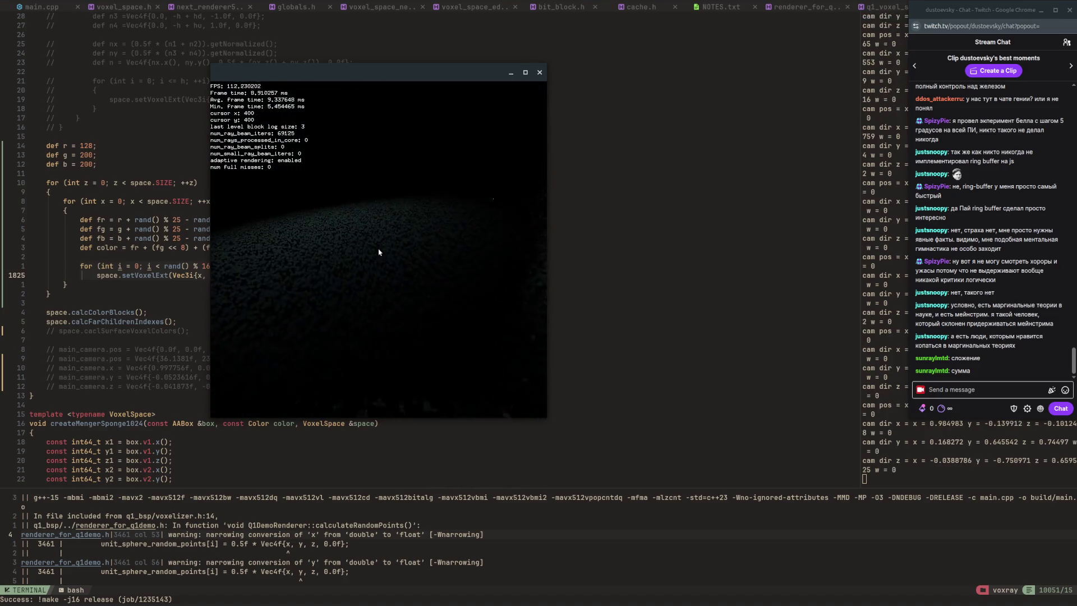
pyautogui.press('Right')
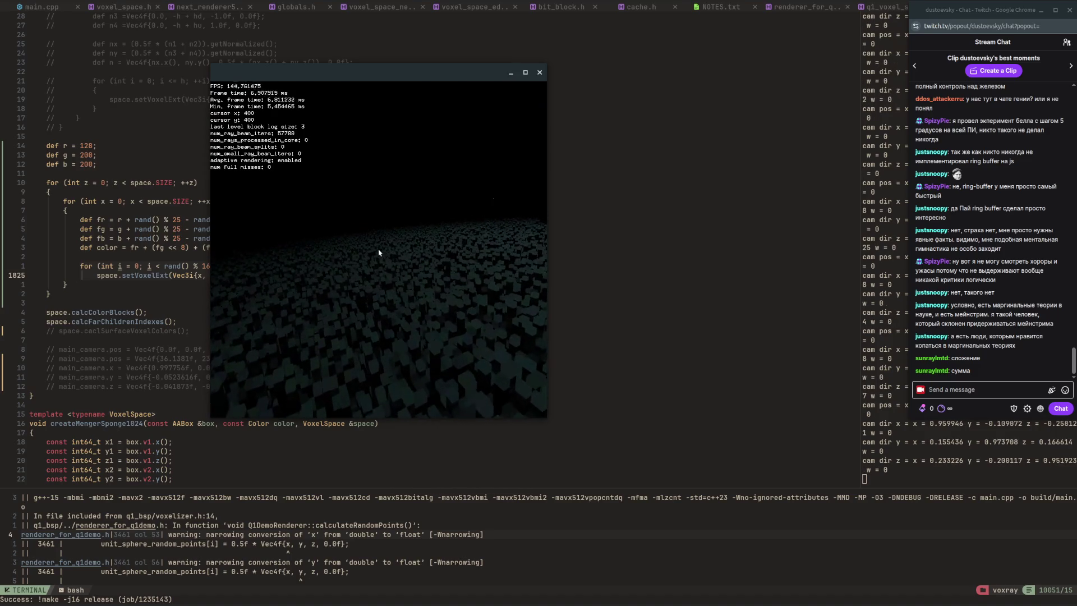
pyautogui.press('Right')
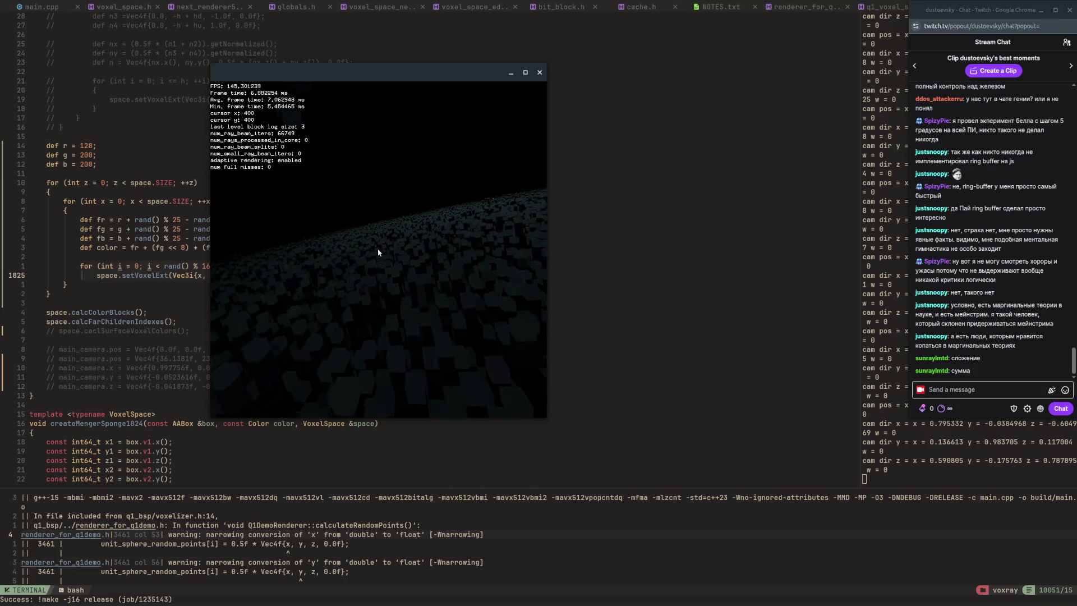
pyautogui.moveTo(379, 253); pyautogui.dragTo(379, 253)
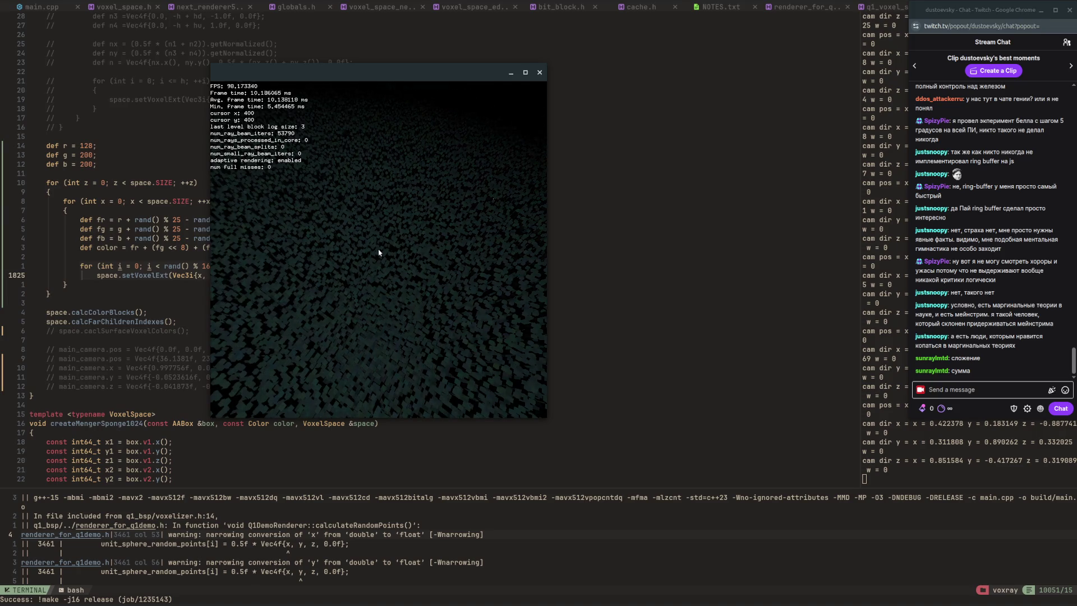
pyautogui.moveTo(379, 253); pyautogui.dragTo(378, 253)
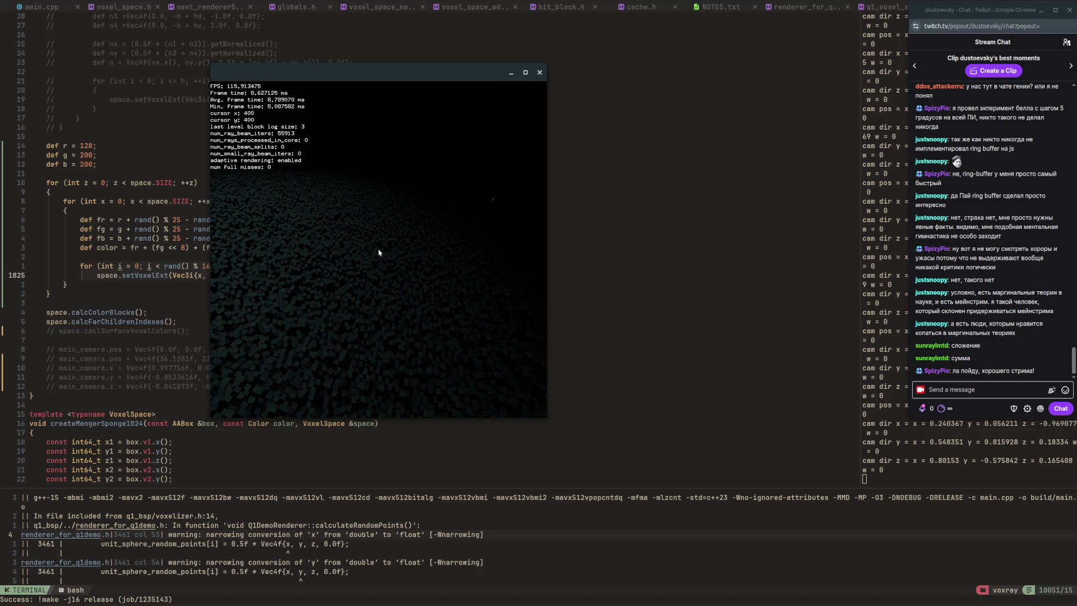
pyautogui.moveTo(379, 253); pyautogui.dragTo(378, 253)
pyautogui.press('s')
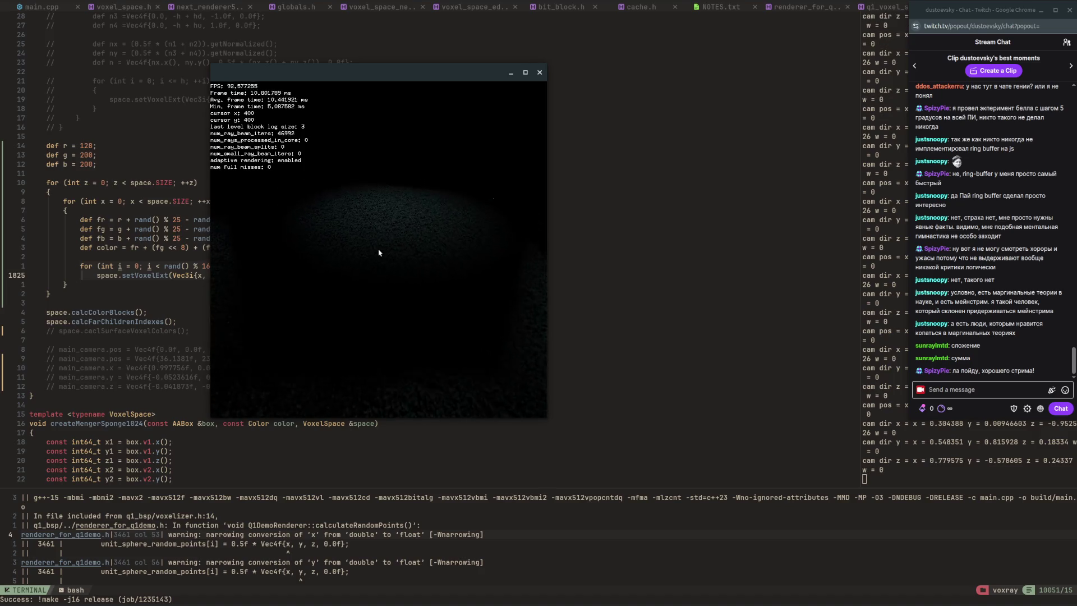
pyautogui.press('w')
pyautogui.press('w')
pyautogui.press('e')
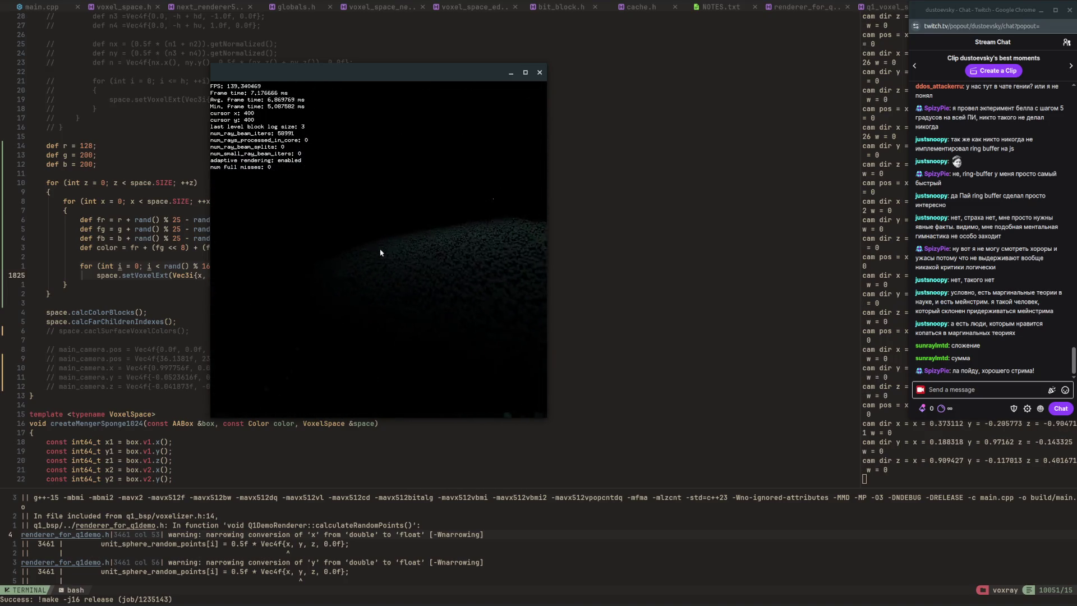
pyautogui.press('q')
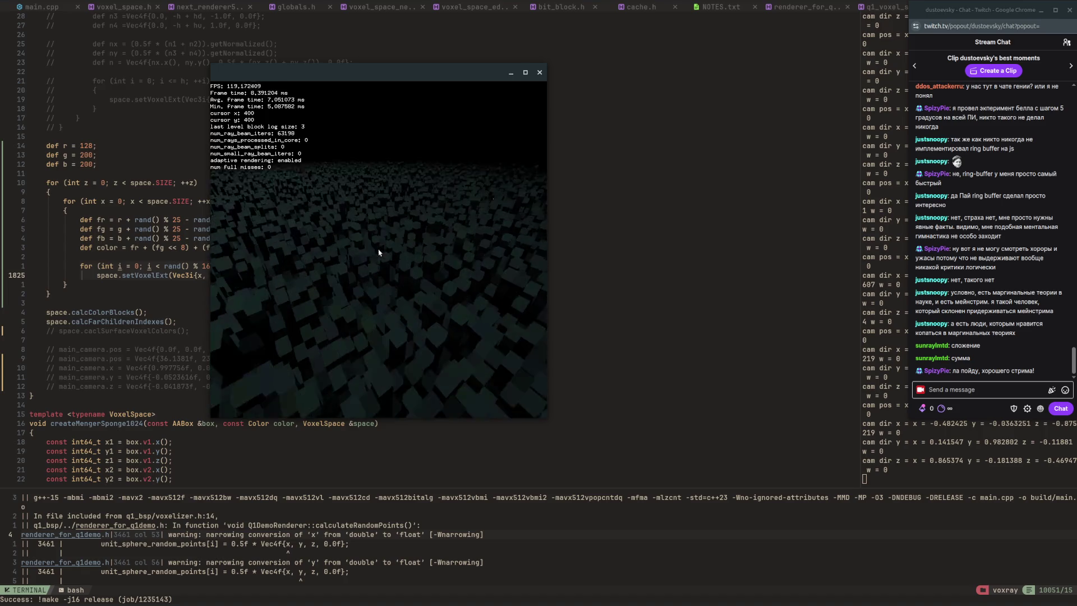
# Keep pitching, turning and rolling across the cube field, then close the renderer with Escape.
pyautogui.press('Down')
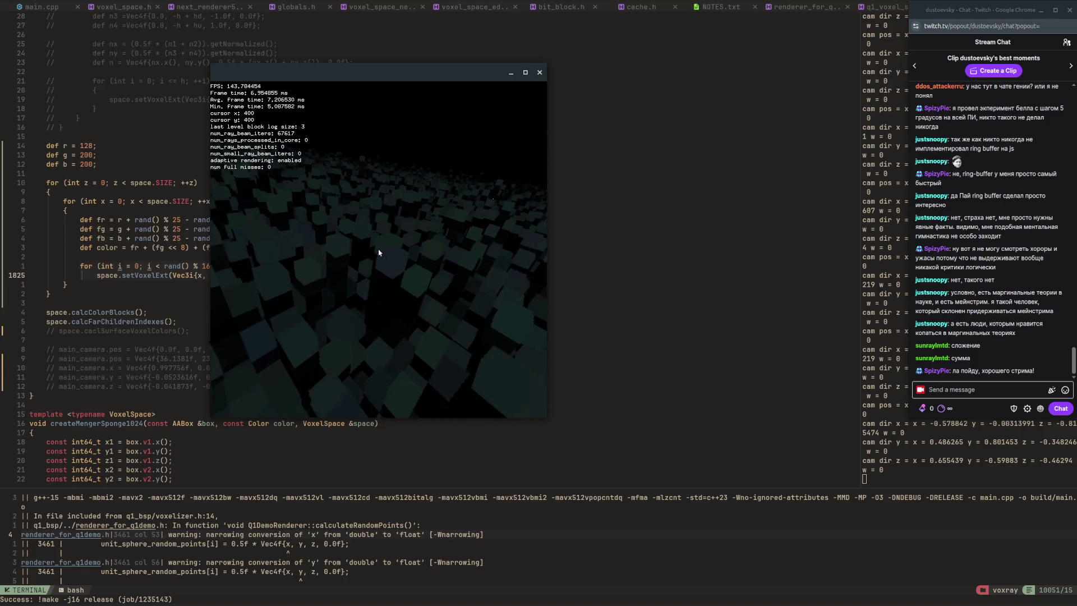
pyautogui.press('Right')
pyautogui.press('Right')
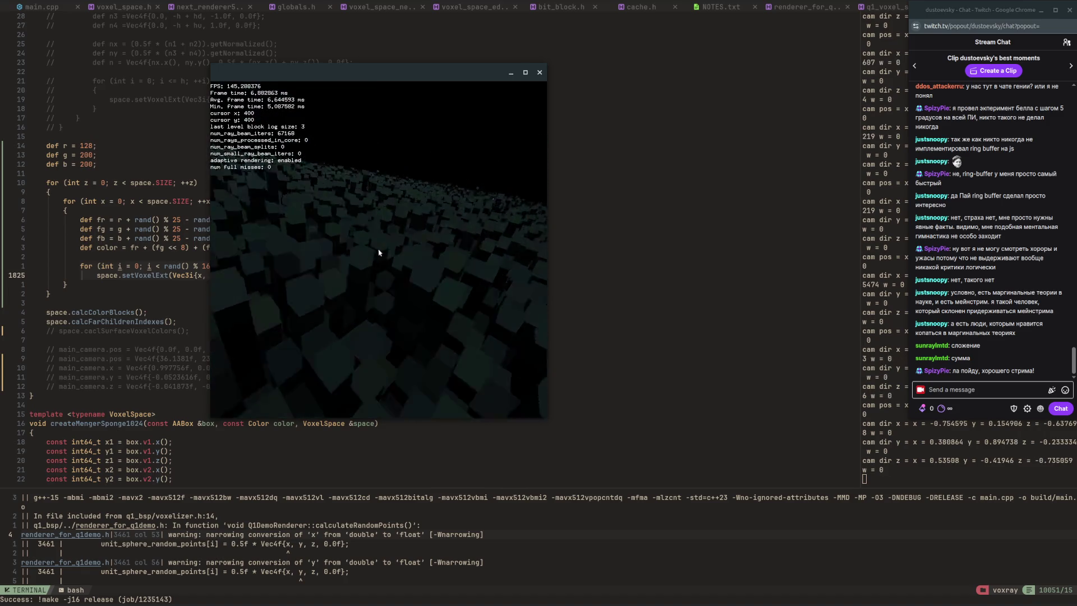
pyautogui.press('Right')
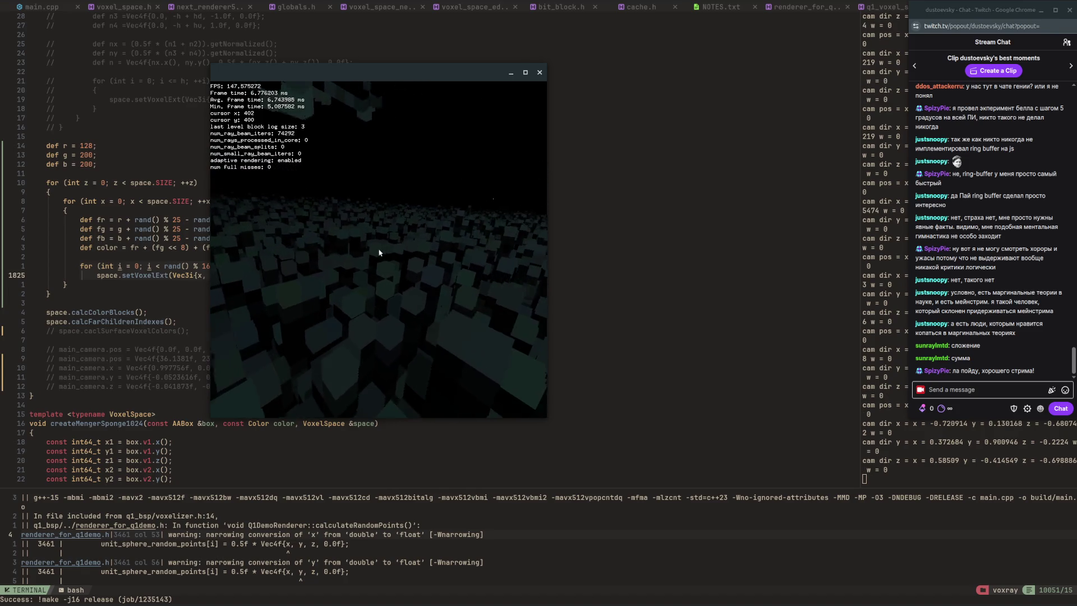
pyautogui.press('Right')
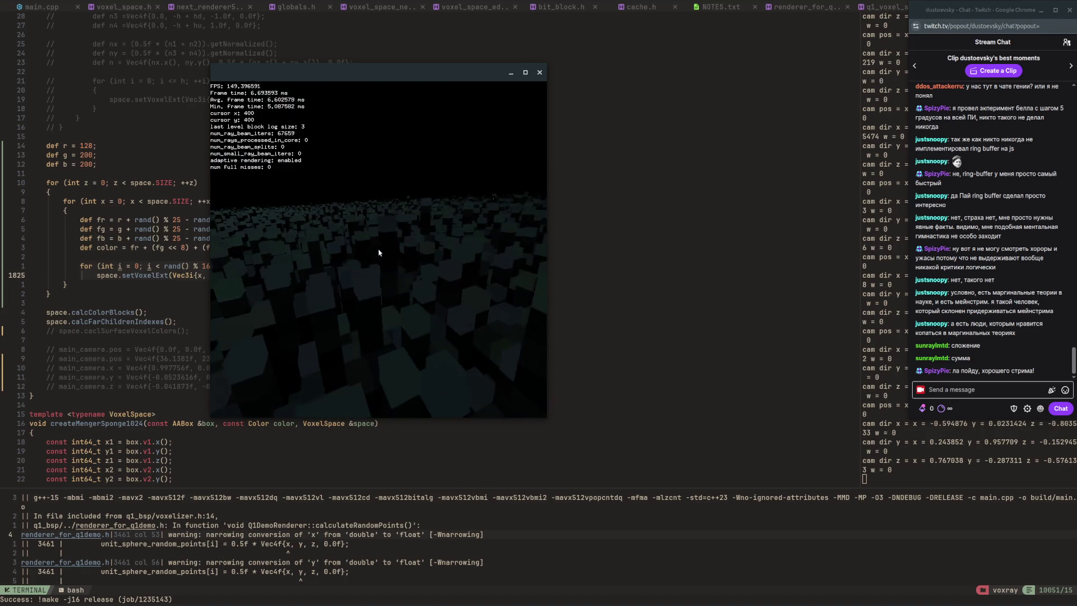
pyautogui.press('Down')
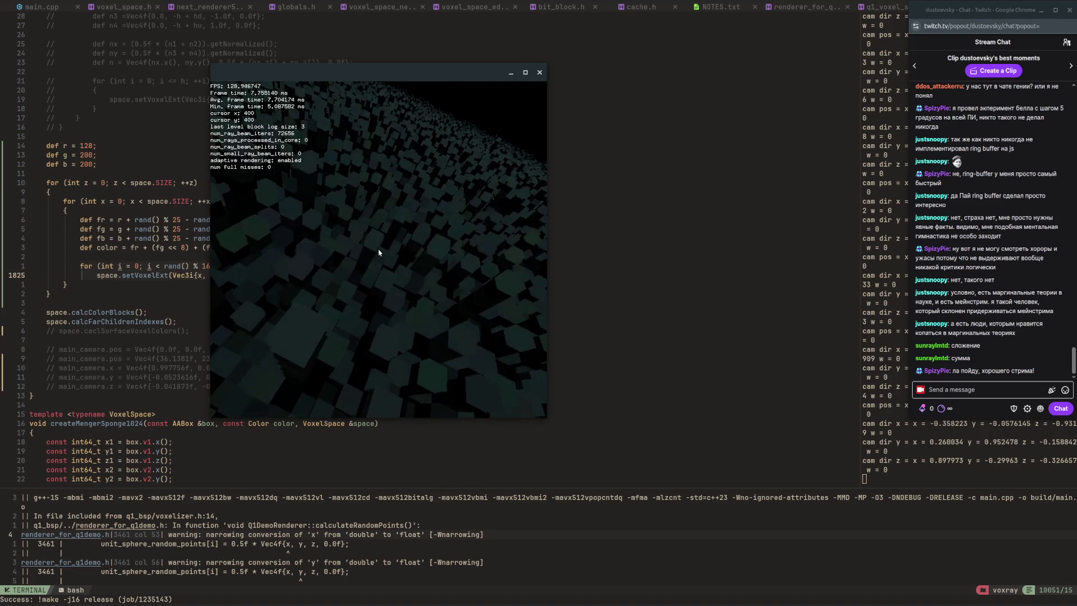
pyautogui.press('Up')
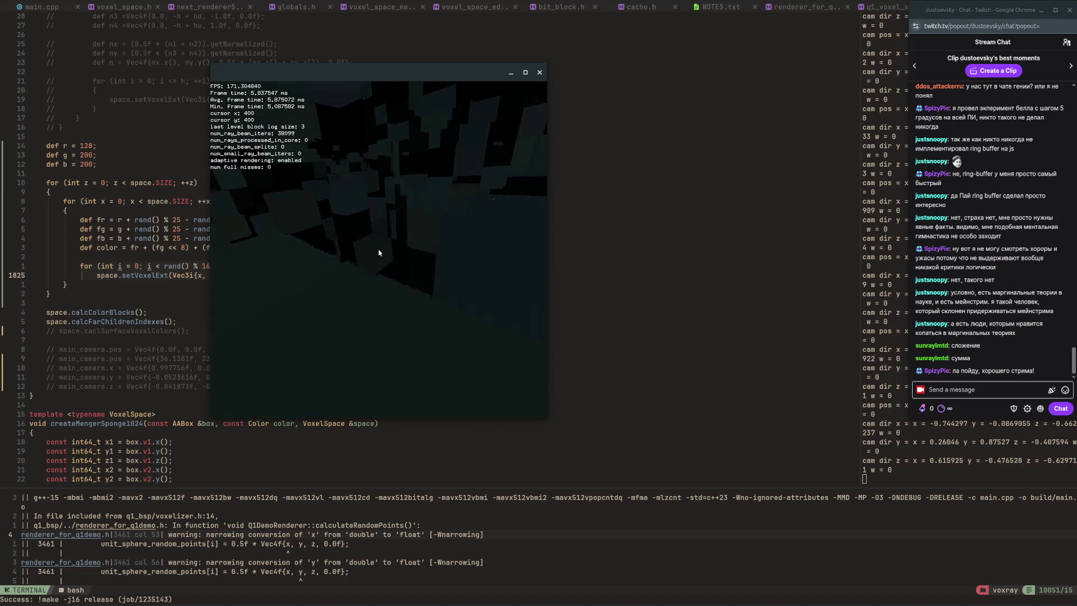
pyautogui.press('Left')
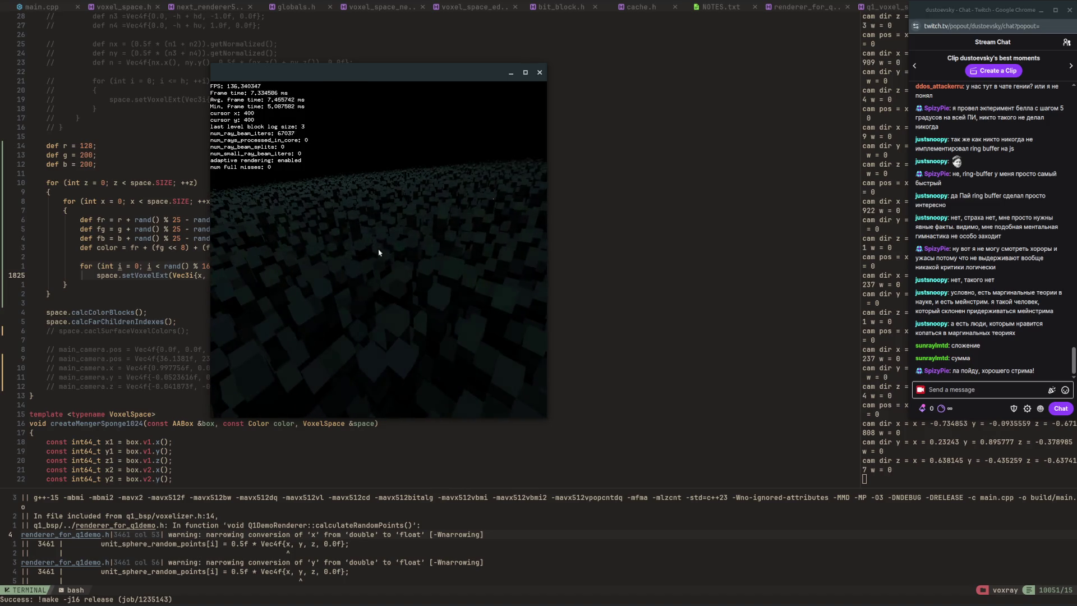
pyautogui.press('s')
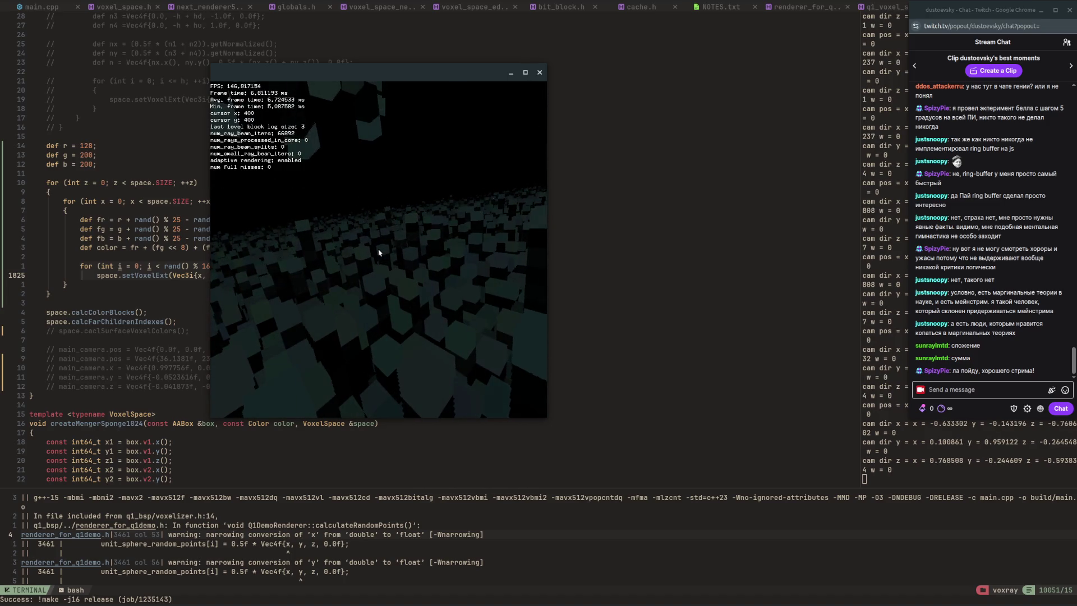
pyautogui.press('Down')
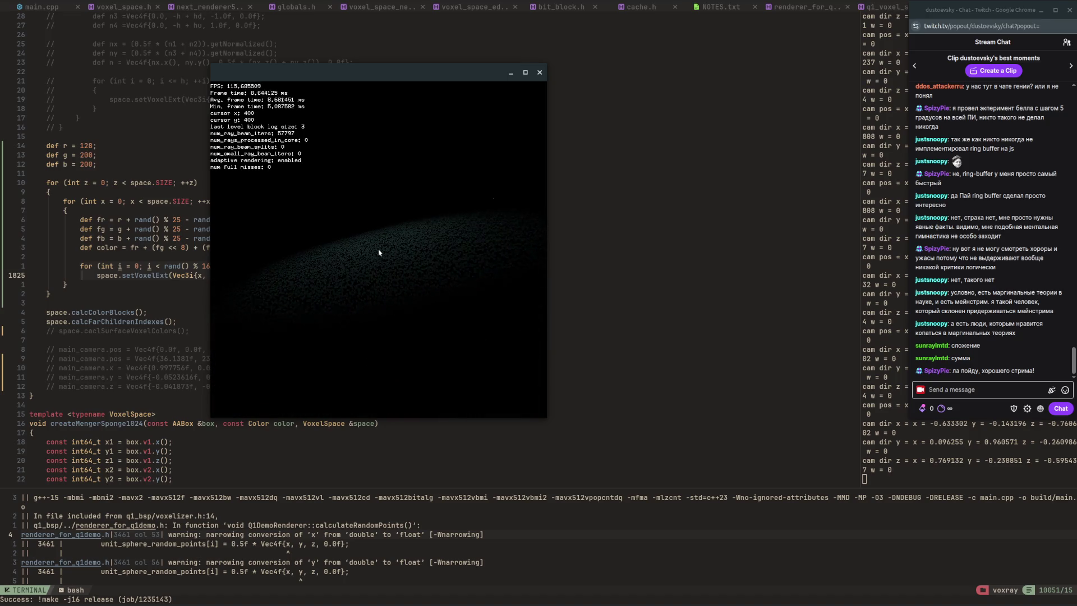
pyautogui.press('w')
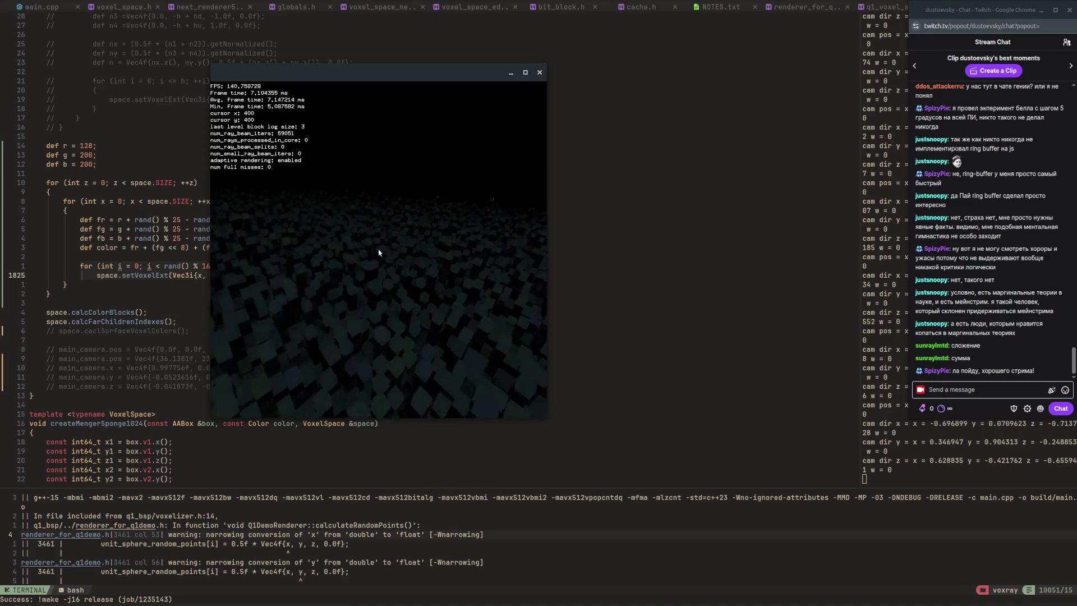
pyautogui.press('e')
pyautogui.press('a')
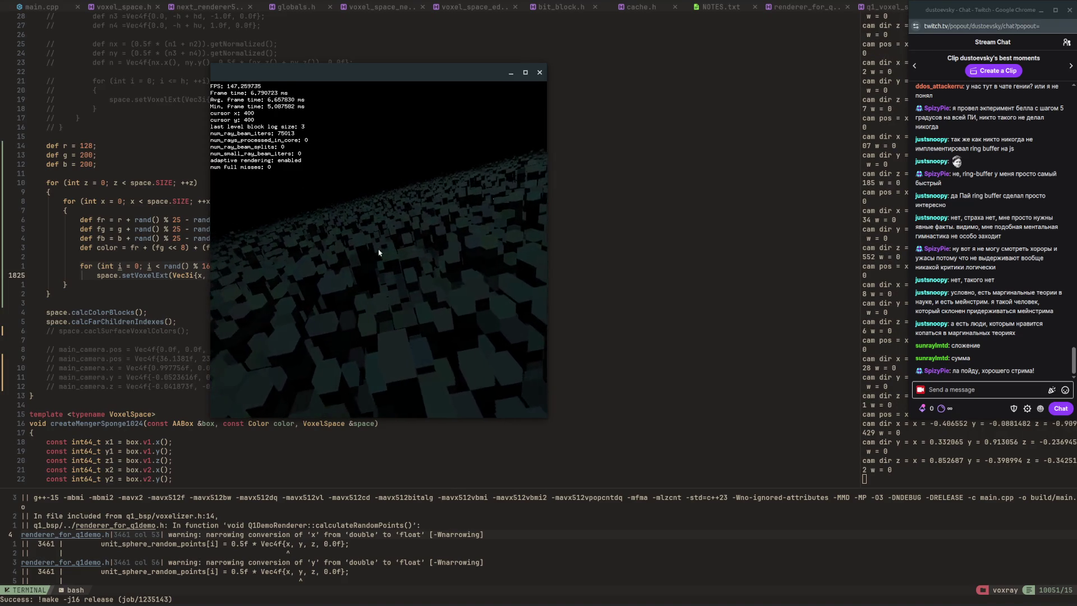
pyautogui.press('q')
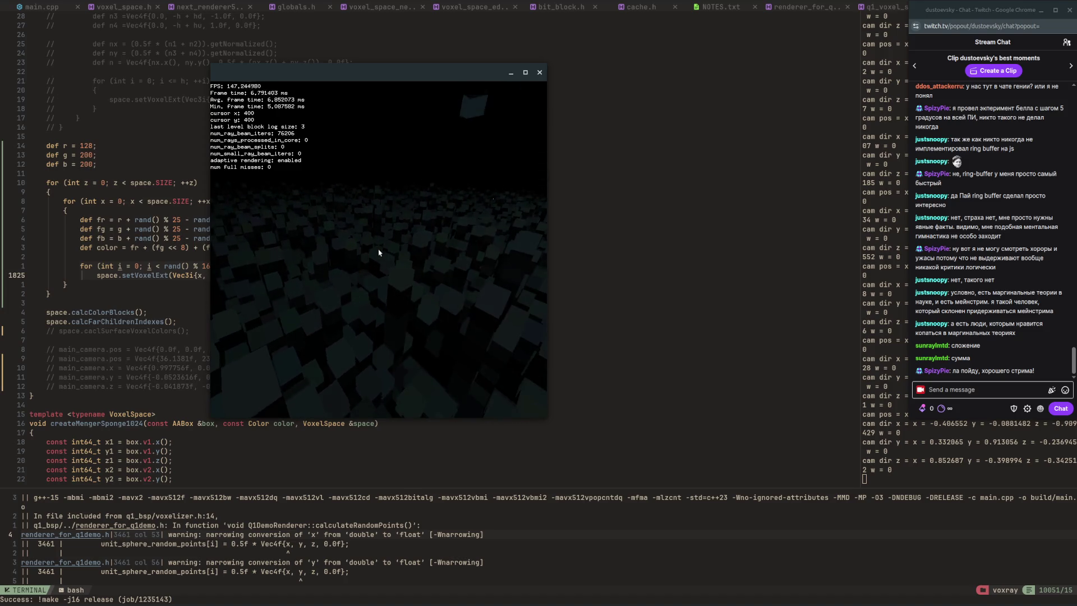
pyautogui.press('Down')
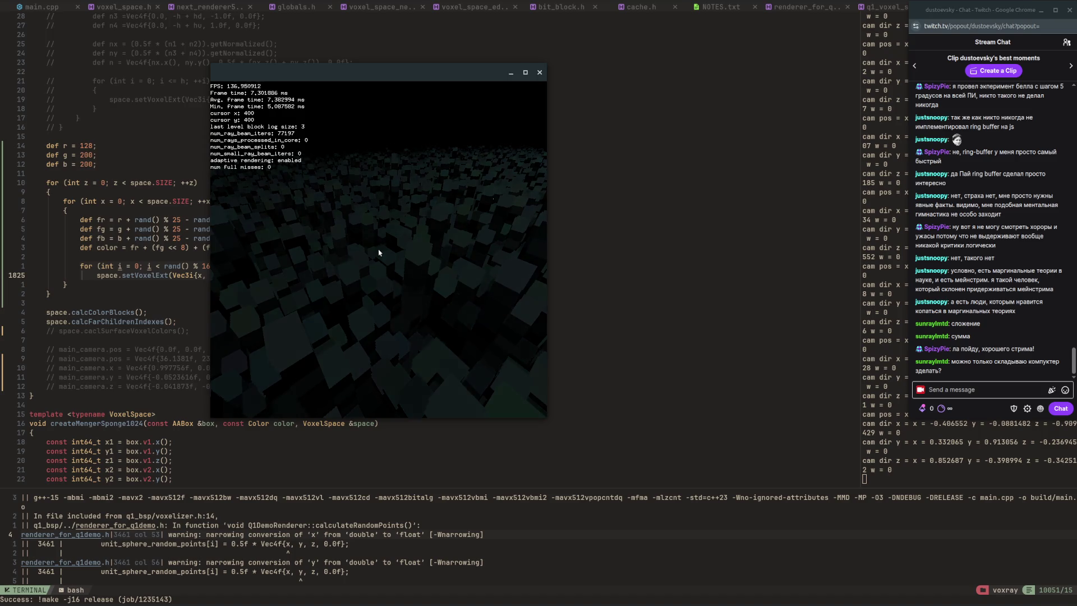
pyautogui.press('Escape')
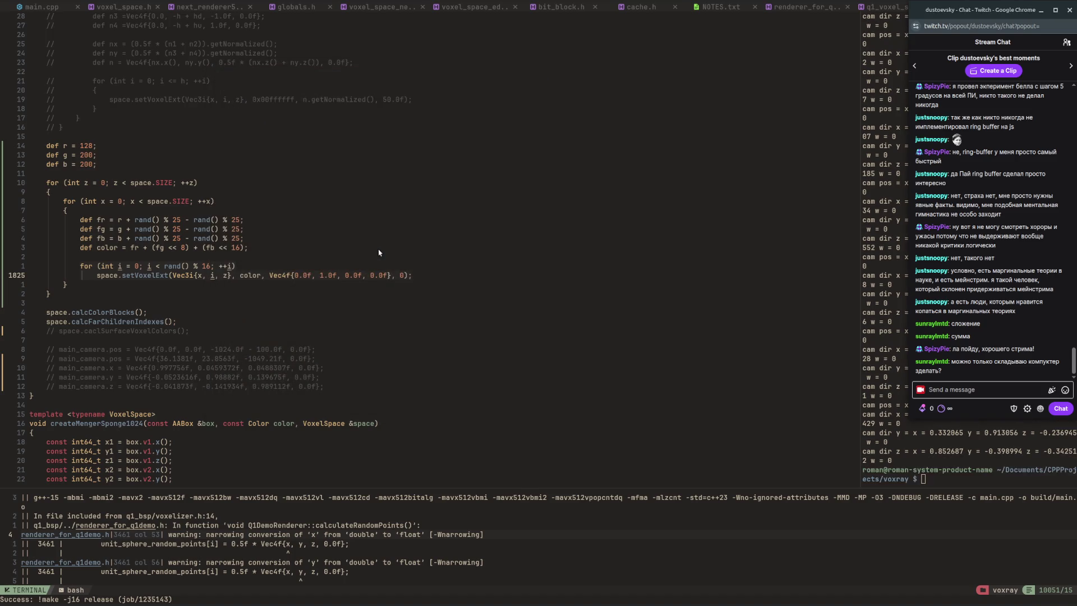
# Refocus main.cpp in Neovim, cancel the visual selection, and switch over to Krita.
pyautogui.click(379, 252)
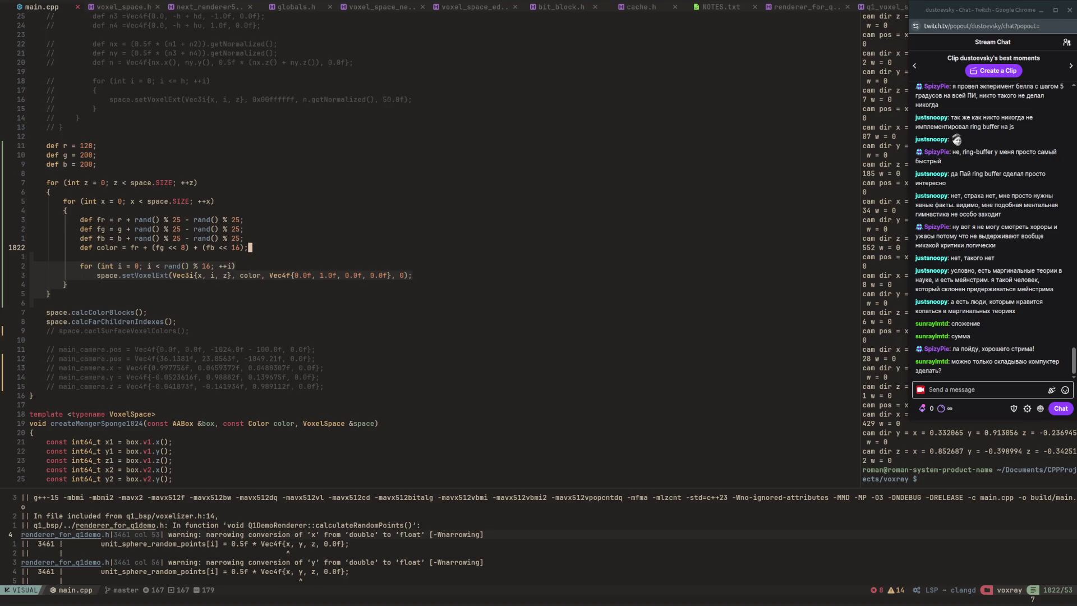
pyautogui.press('Escape')
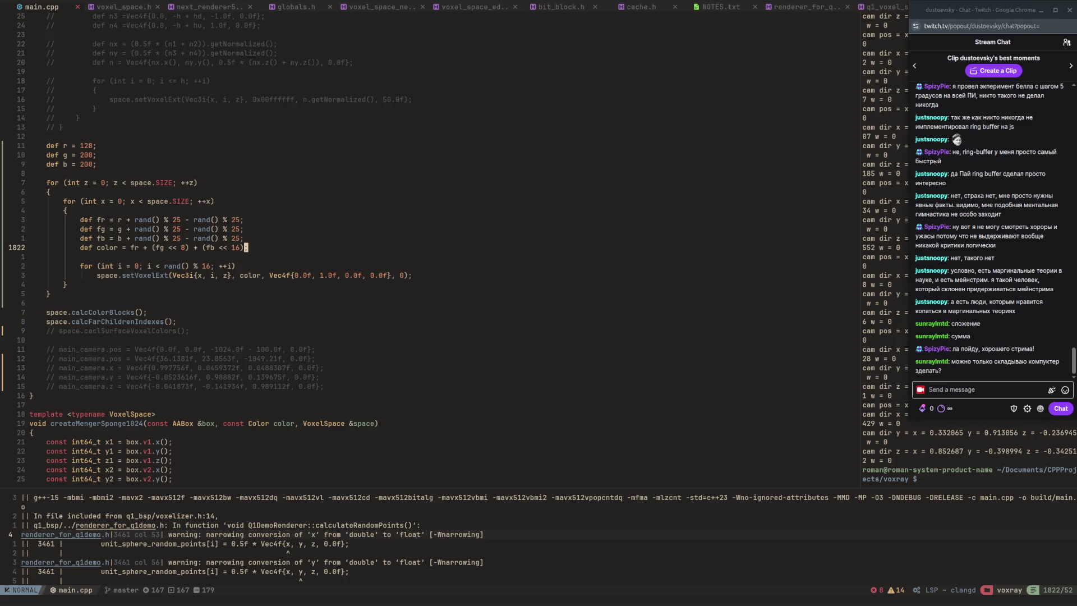
pyautogui.hotkey('alt', 'Tab')
pyautogui.hotkey('alt', 'Tab')
pyautogui.hotkey('alt', 'Tab')
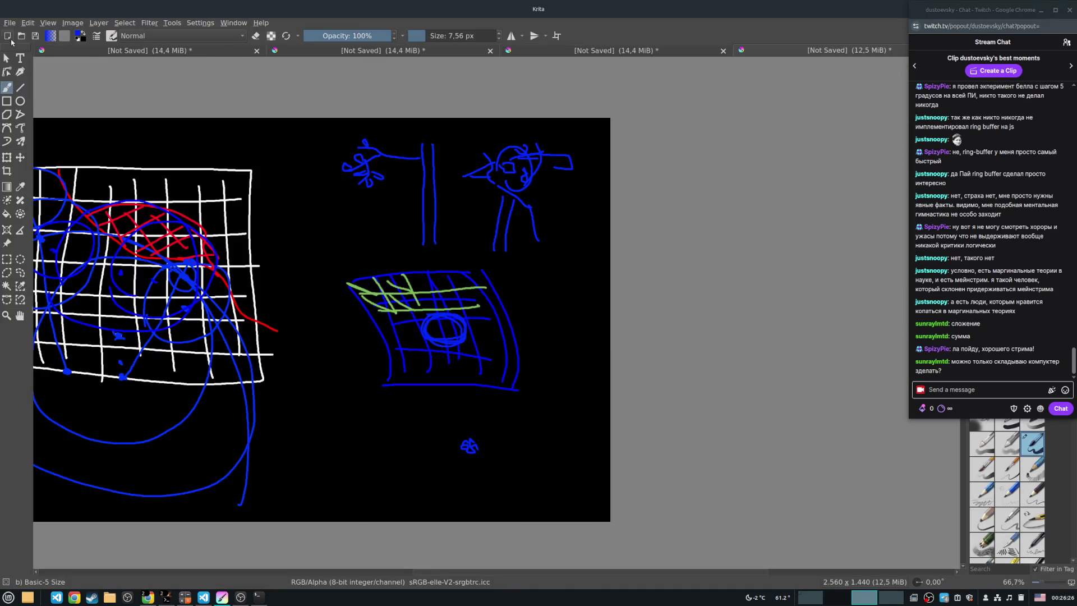
# Create a new 2560×1440 document and undo a stray blue trial stroke.
pyautogui.click(9, 22)
pyautogui.click(20, 30)
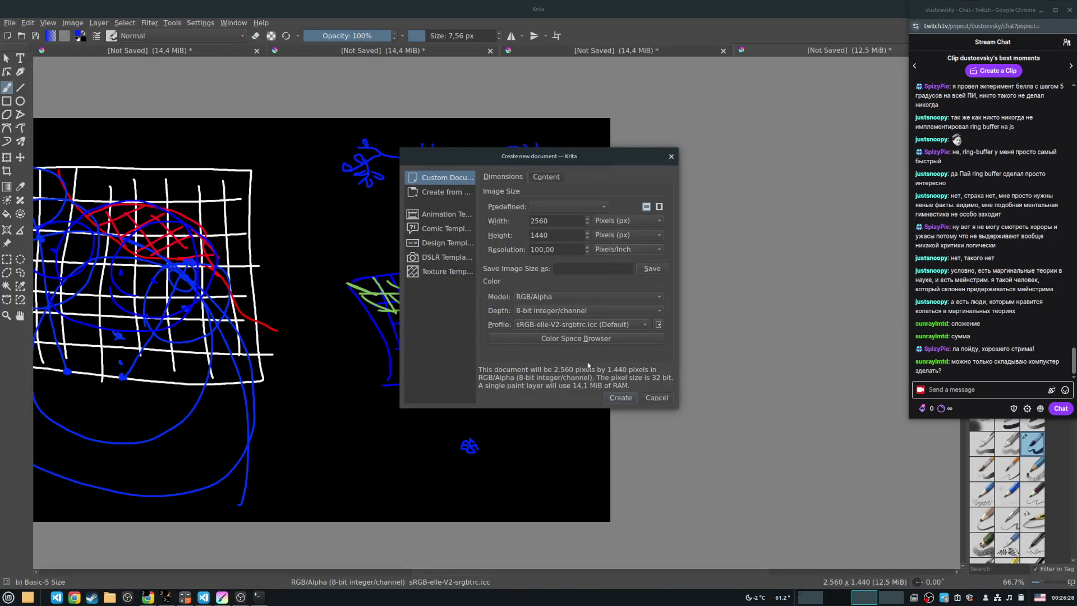
pyautogui.press('Return')
pyautogui.moveTo(348, 161)
pyautogui.mouseDown()
pyautogui.moveTo(357, 147)
pyautogui.moveTo(364, 181)
pyautogui.mouseUp()
pyautogui.hotkey('ctrl', 'z')
# Handwrite the number 1011 near the canvas's upper left.
pyautogui.moveTo(1037, 26); pyautogui.dragTo(928, 45)
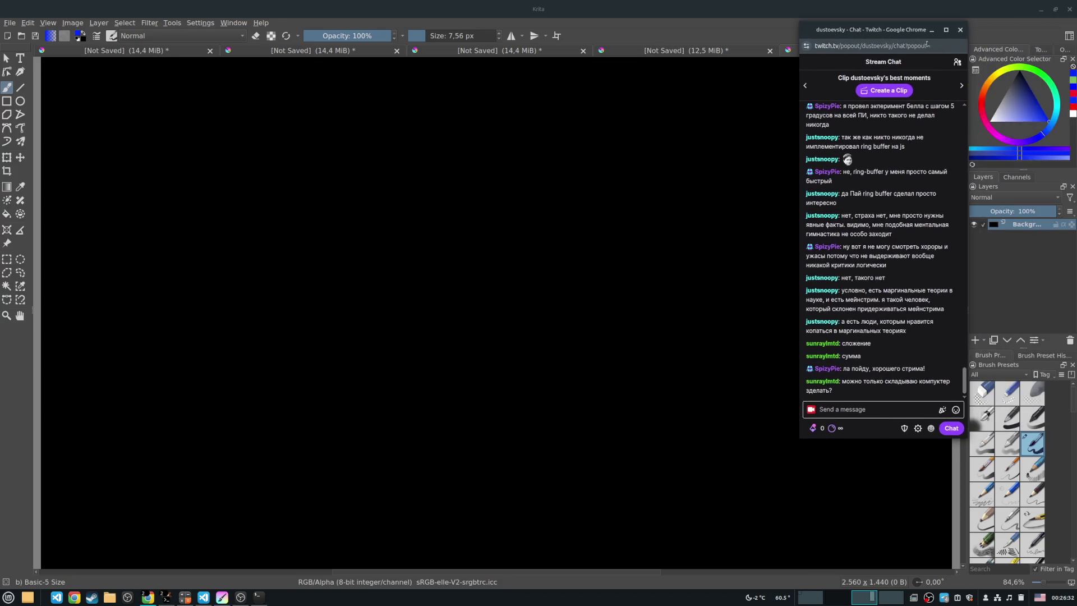
pyautogui.moveTo(862, 30); pyautogui.dragTo(970, 15)
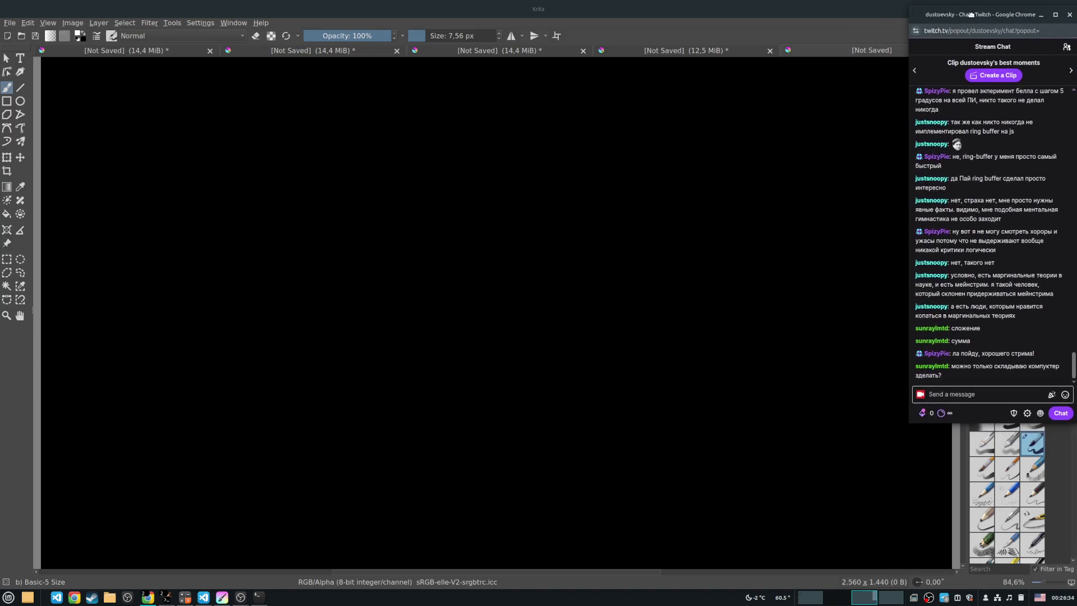
pyautogui.moveTo(291, 145)
pyautogui.mouseDown()
pyautogui.moveTo(303, 136)
pyautogui.moveTo(298, 165)
pyautogui.moveTo(327, 144)
pyautogui.moveTo(358, 140)
pyautogui.moveTo(355, 162)
pyautogui.mouseUp()
pyautogui.moveTo(371, 145)
pyautogui.mouseDown()
pyautogui.moveTo(375, 161)
pyautogui.moveTo(356, 140)
pyautogui.moveTo(354, 165)
pyautogui.mouseUp()
# Write the × sign and multiplier 0110 under 1011, redo the wrong digits, and rule a line beneath.
pyautogui.moveTo(247, 159)
pyautogui.mouseDown()
pyautogui.moveTo(261, 172)
pyautogui.moveTo(244, 174)
pyautogui.moveTo(328, 195)
pyautogui.moveTo(376, 180)
pyautogui.mouseUp()
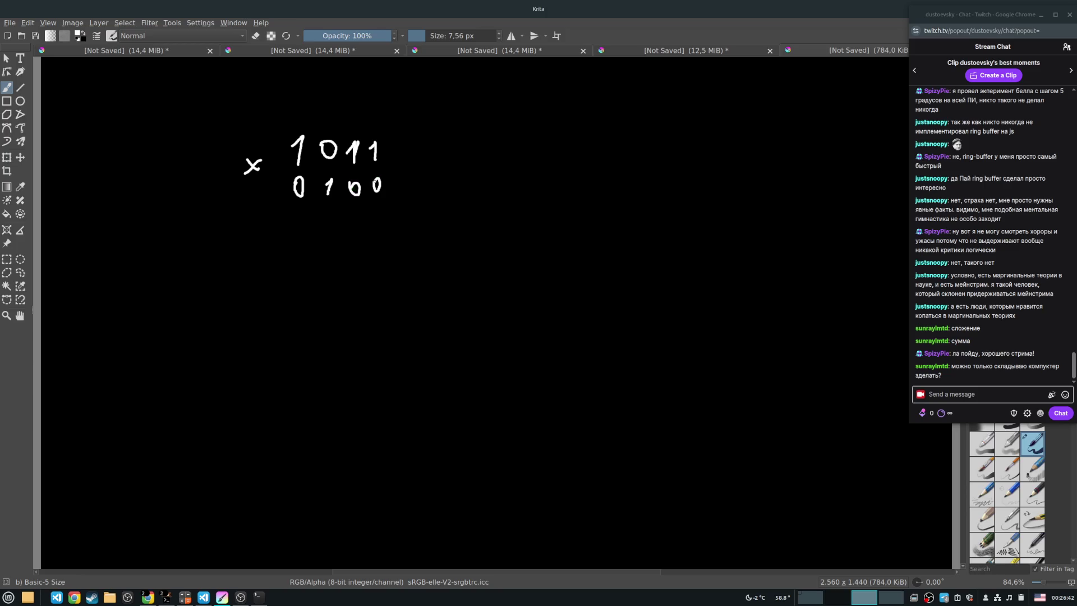
pyautogui.hotkey('ctrl', 'z')
pyautogui.hotkey('ctrl', 'z')
pyautogui.hotkey('ctrl', 'z')
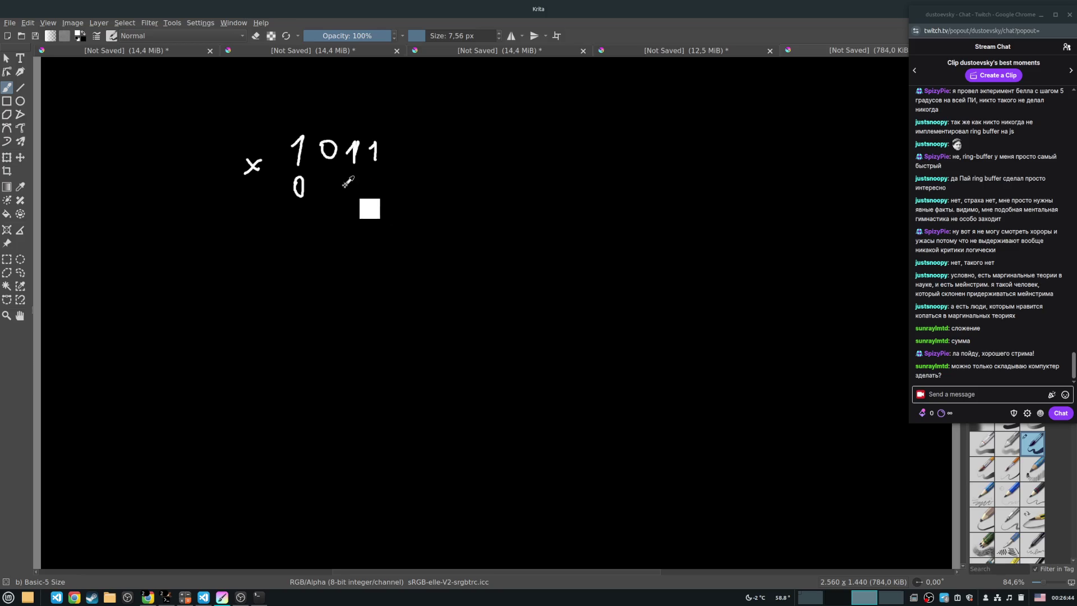
pyautogui.moveTo(322, 190); pyautogui.dragTo(382, 183)
pyautogui.moveTo(272, 211)
pyautogui.mouseDown()
pyautogui.moveTo(400, 208)
pyautogui.moveTo(328, 231)
pyautogui.moveTo(295, 227)
pyautogui.mouseUp()
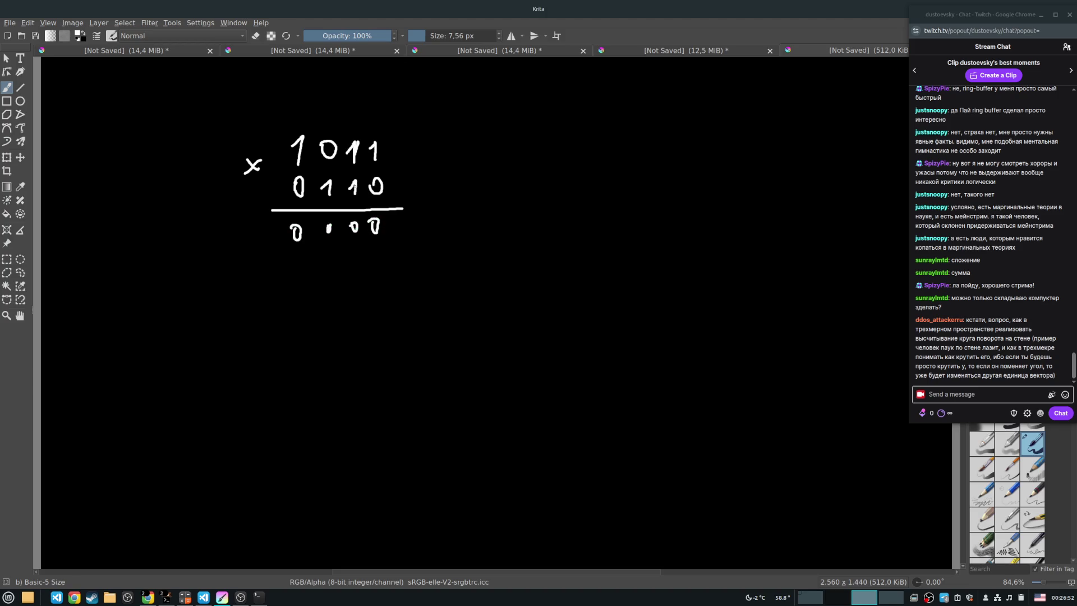
pyautogui.moveTo(287, 171)
pyautogui.mouseDown()
pyautogui.moveTo(388, 158)
pyautogui.moveTo(283, 171)
pyautogui.mouseUp()
pyautogui.moveTo(350, 205); pyautogui.dragTo(359, 201)
# Write the shifted 1011 partial-product rows and draw the sum line under them.
pyautogui.moveTo(347, 248)
pyautogui.mouseDown()
pyautogui.moveTo(351, 263)
pyautogui.moveTo(324, 266)
pyautogui.mouseUp()
pyautogui.moveTo(292, 253); pyautogui.dragTo(259, 268)
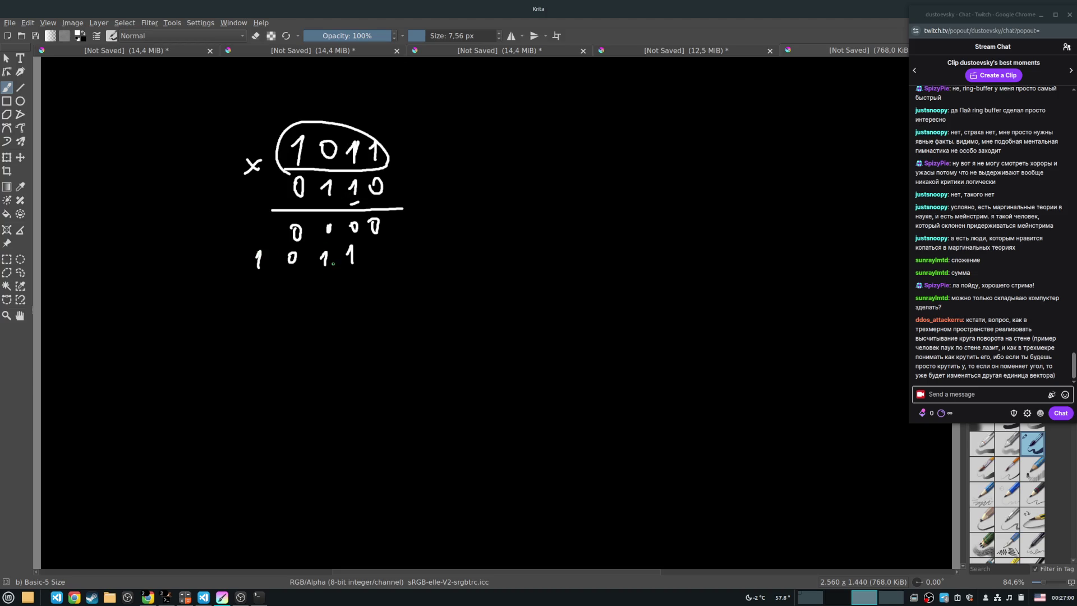
pyautogui.moveTo(322, 205); pyautogui.dragTo(335, 204)
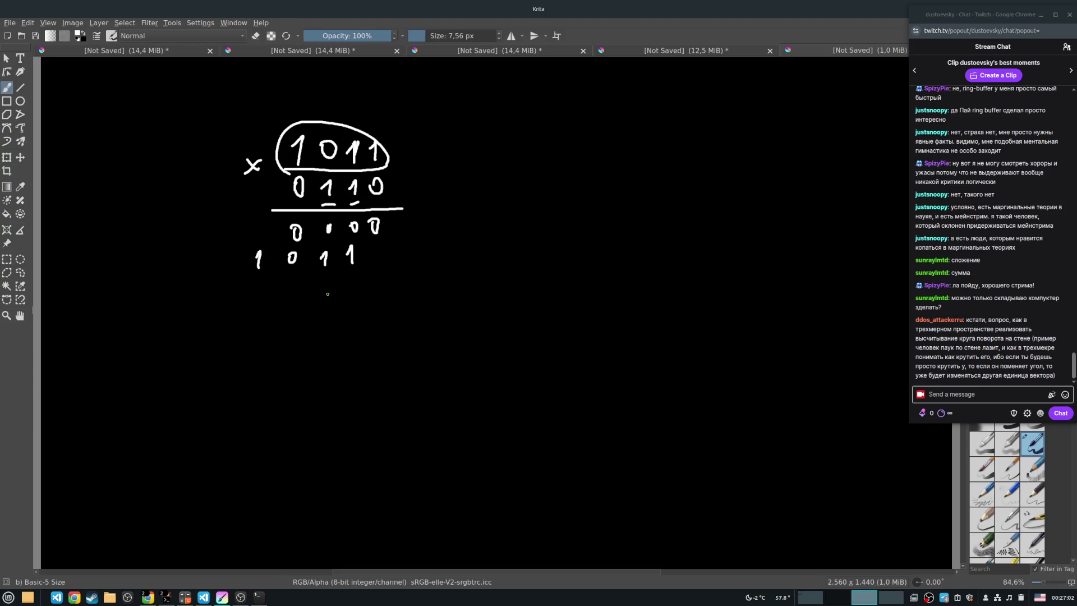
pyautogui.moveTo(317, 280); pyautogui.dragTo(322, 296)
pyautogui.moveTo(288, 279)
pyautogui.mouseDown()
pyautogui.moveTo(291, 296)
pyautogui.moveTo(220, 297)
pyautogui.mouseUp()
pyautogui.moveTo(288, 309)
pyautogui.mouseDown()
pyautogui.moveTo(297, 310)
pyautogui.moveTo(259, 312)
pyautogui.mouseUp()
pyautogui.moveTo(220, 313); pyautogui.dragTo(180, 323)
pyautogui.moveTo(139, 332); pyautogui.dragTo(439, 332)
# Add plus signs beside the partial rows, write the binary sum, and correct the first row to zeros.
pyautogui.moveTo(400, 243); pyautogui.dragTo(419, 242)
pyautogui.moveTo(408, 238); pyautogui.dragTo(412, 274)
pyautogui.moveTo(402, 266)
pyautogui.mouseDown()
pyautogui.moveTo(413, 304)
pyautogui.moveTo(403, 315)
pyautogui.mouseUp()
pyautogui.moveTo(387, 352)
pyautogui.mouseDown()
pyautogui.moveTo(197, 383)
pyautogui.moveTo(265, 363)
pyautogui.mouseUp()
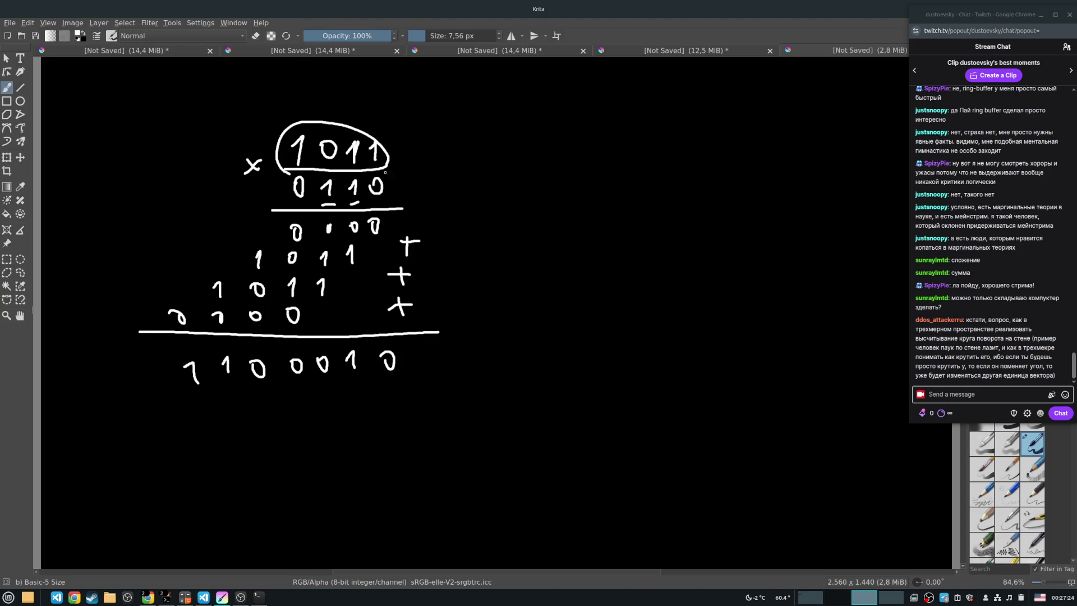
pyautogui.moveTo(375, 222)
pyautogui.mouseDown()
pyautogui.moveTo(373, 231)
pyautogui.moveTo(329, 231)
pyautogui.mouseUp()
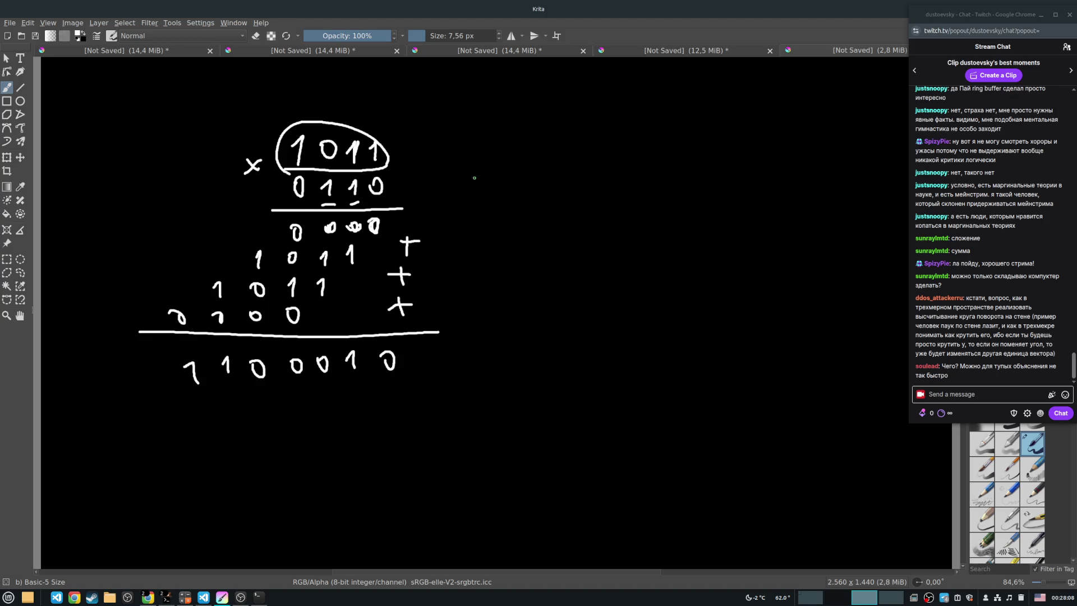
# Zoom in and write 1011 × 0111 to the right, underline it, and box the multiplier.
pyautogui.scroll(3, 474, 178)
pyautogui.moveTo(456, 222)
pyautogui.mouseDown()
pyautogui.moveTo(469, 203)
pyautogui.moveTo(465, 229)
pyautogui.mouseUp()
pyautogui.moveTo(492, 203)
pyautogui.mouseDown()
pyautogui.moveTo(486, 219)
pyautogui.moveTo(493, 205)
pyautogui.moveTo(524, 224)
pyautogui.moveTo(556, 223)
pyautogui.mouseUp()
pyautogui.moveTo(413, 225)
pyautogui.mouseDown()
pyautogui.moveTo(423, 238)
pyautogui.moveTo(406, 246)
pyautogui.moveTo(555, 256)
pyautogui.mouseUp()
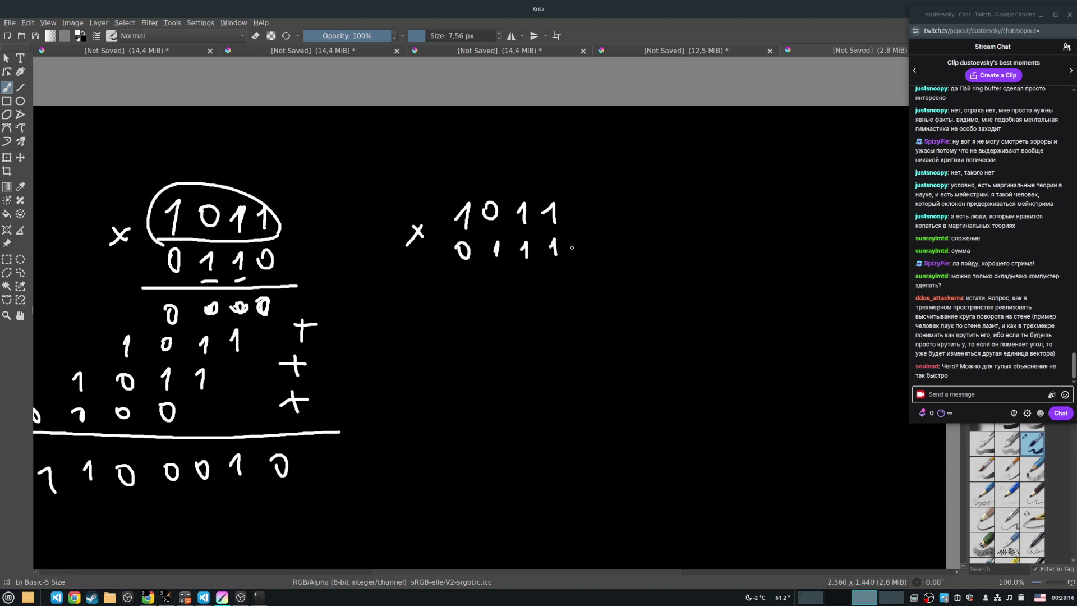
pyautogui.moveTo(430, 274)
pyautogui.mouseDown()
pyautogui.moveTo(593, 263)
pyautogui.moveTo(575, 244)
pyautogui.moveTo(508, 232)
pyautogui.moveTo(443, 264)
pyautogui.mouseUp()
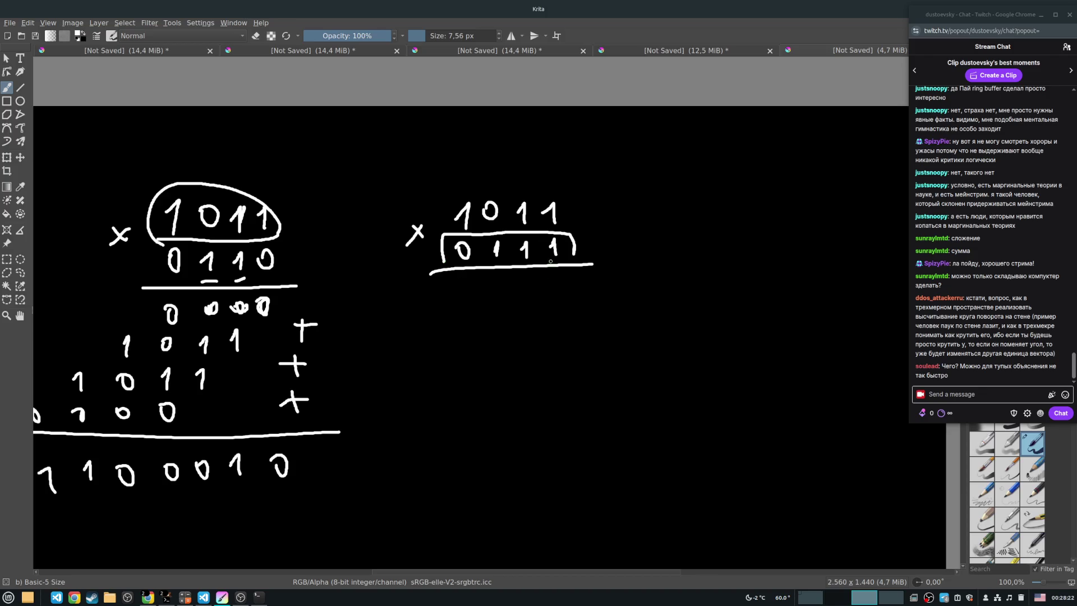
pyautogui.moveTo(544, 247); pyautogui.dragTo(561, 260)
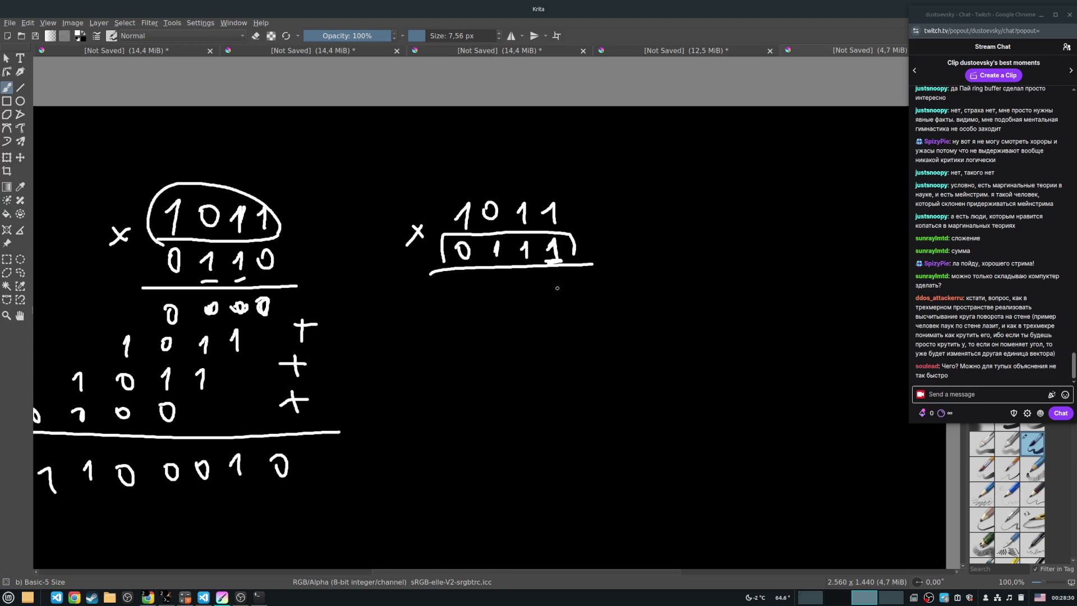
# Write the first two partial-product rows, 1011 and the shifted 1011, removing stray marks.
pyautogui.moveTo(548, 304)
pyautogui.mouseDown()
pyautogui.moveTo(566, 303)
pyautogui.moveTo(558, 285)
pyautogui.moveTo(559, 305)
pyautogui.mouseUp()
pyautogui.hotkey('ctrl', 'z')
pyautogui.moveTo(524, 290)
pyautogui.mouseDown()
pyautogui.moveTo(530, 282)
pyautogui.moveTo(531, 303)
pyautogui.moveTo(494, 298)
pyautogui.moveTo(498, 280)
pyautogui.moveTo(462, 307)
pyautogui.mouseUp()
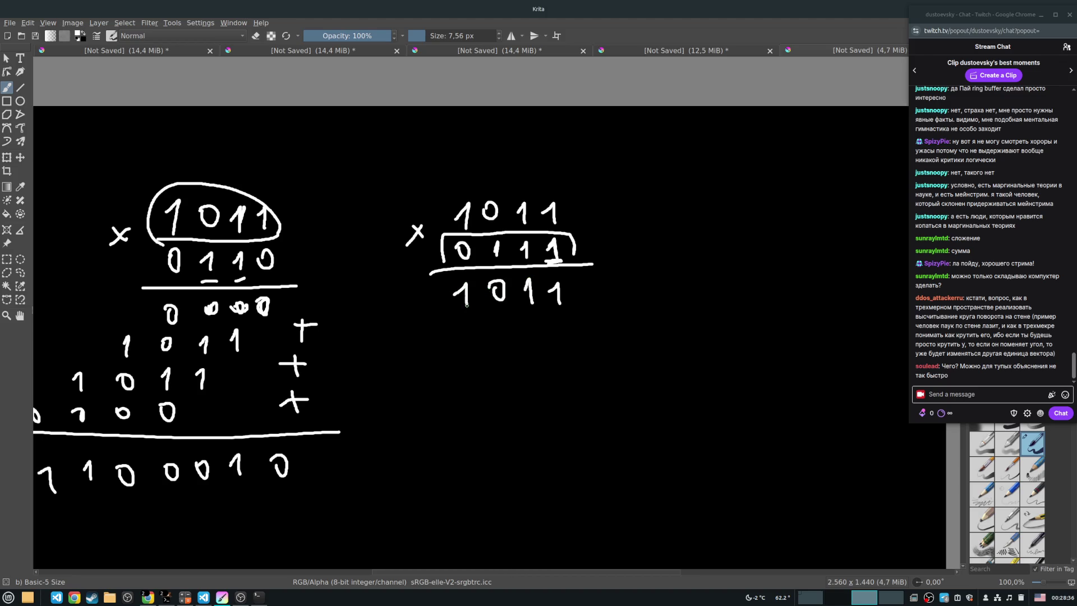
pyautogui.moveTo(516, 263); pyautogui.dragTo(539, 264)
pyautogui.moveTo(522, 341)
pyautogui.mouseDown()
pyautogui.moveTo(540, 342)
pyautogui.moveTo(529, 328)
pyautogui.moveTo(534, 340)
pyautogui.moveTo(458, 334)
pyautogui.moveTo(458, 319)
pyautogui.moveTo(427, 340)
pyautogui.mouseUp()
pyautogui.hotkey('ctrl', 'z')
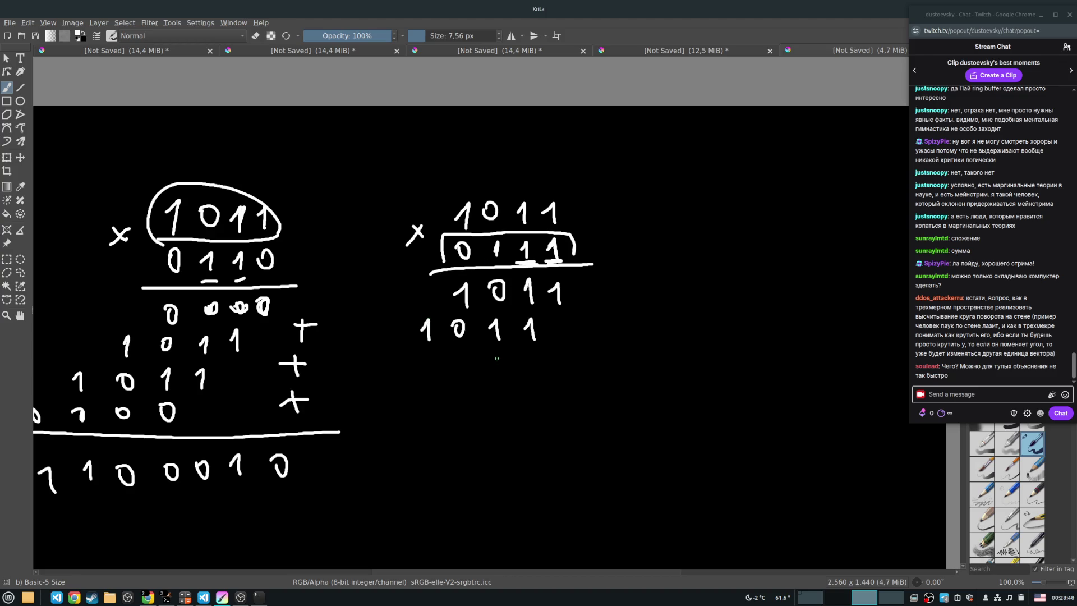
pyautogui.moveTo(494, 352)
pyautogui.mouseDown()
pyautogui.moveTo(499, 375)
pyautogui.moveTo(463, 377)
pyautogui.moveTo(422, 359)
pyautogui.moveTo(388, 380)
pyautogui.mouseUp()
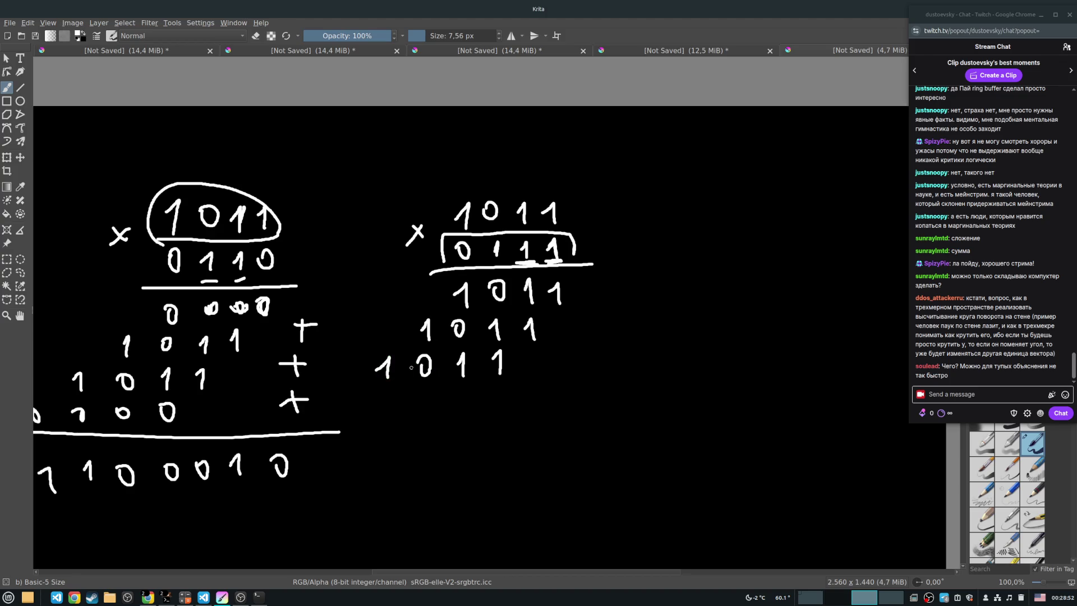
# Write the third row and the zero row, then draw the sum line beneath.
pyautogui.moveTo(460, 263); pyautogui.dragTo(477, 262)
pyautogui.moveTo(462, 385)
pyautogui.mouseDown()
pyautogui.moveTo(456, 399)
pyautogui.moveTo(463, 386)
pyautogui.moveTo(383, 405)
pyautogui.moveTo(389, 391)
pyautogui.moveTo(348, 393)
pyautogui.mouseUp()
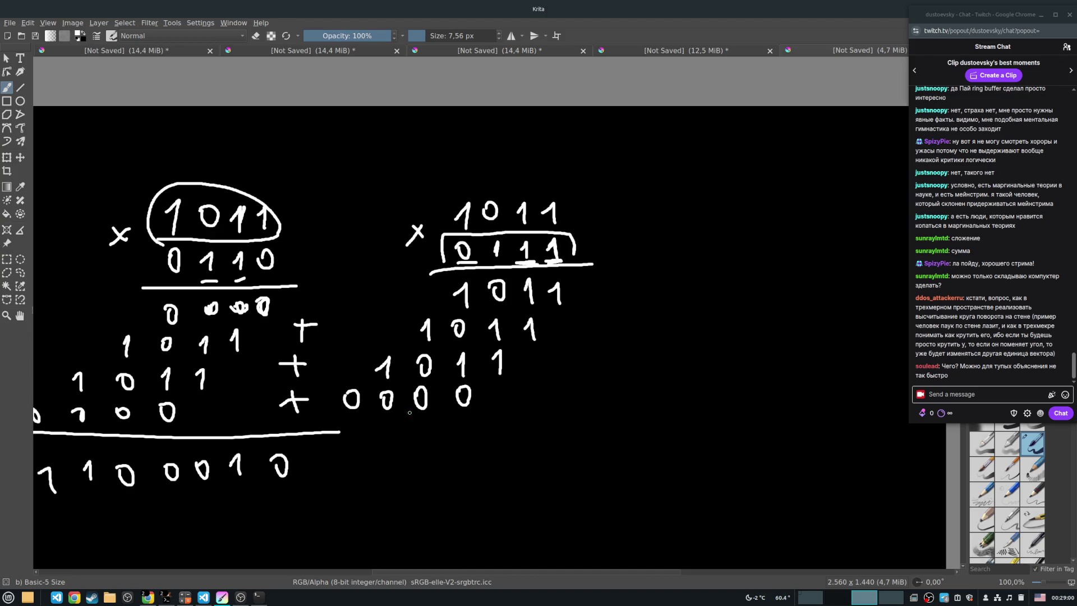
pyautogui.moveTo(346, 418); pyautogui.dragTo(615, 400)
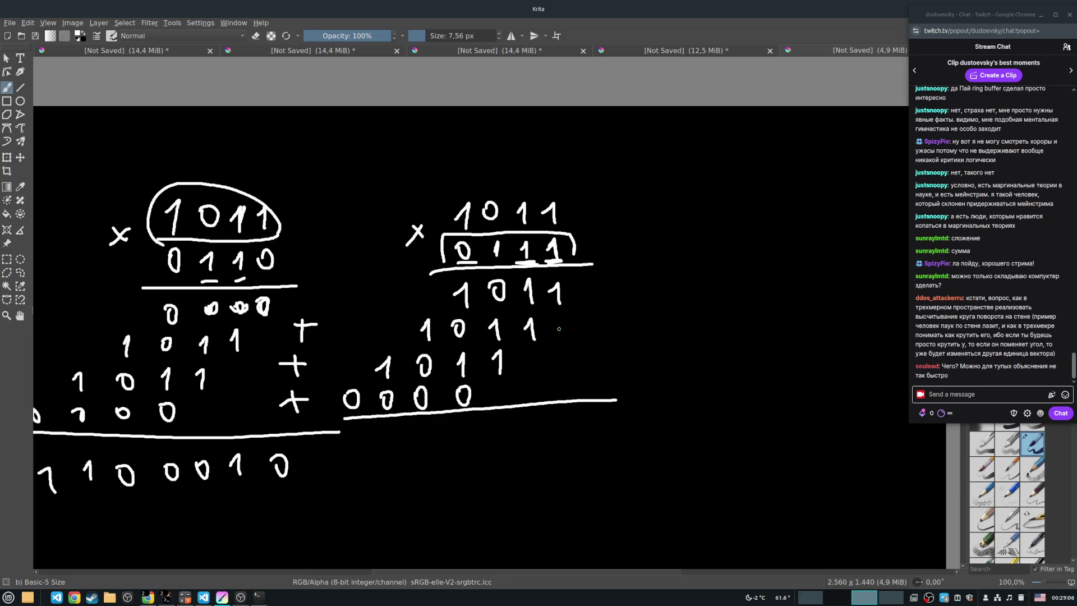
# Pad the rows to 10110, 101100 and 0000000, add a plus sign, and bracket the first two rows.
pyautogui.moveTo(556, 322)
pyautogui.mouseDown()
pyautogui.moveTo(566, 333)
pyautogui.moveTo(560, 317)
pyautogui.mouseUp()
pyautogui.moveTo(530, 356)
pyautogui.mouseDown()
pyautogui.moveTo(553, 367)
pyautogui.moveTo(559, 349)
pyautogui.mouseUp()
pyautogui.moveTo(499, 385)
pyautogui.mouseDown()
pyautogui.moveTo(493, 400)
pyautogui.moveTo(500, 385)
pyautogui.mouseUp()
pyautogui.moveTo(521, 387)
pyautogui.mouseDown()
pyautogui.moveTo(524, 399)
pyautogui.moveTo(527, 386)
pyautogui.moveTo(566, 384)
pyautogui.mouseUp()
pyautogui.moveTo(583, 307); pyautogui.dragTo(606, 306)
pyautogui.moveTo(595, 298)
pyautogui.mouseDown()
pyautogui.moveTo(605, 337)
pyautogui.moveTo(596, 350)
pyautogui.moveTo(609, 369)
pyautogui.moveTo(601, 381)
pyautogui.mouseUp()
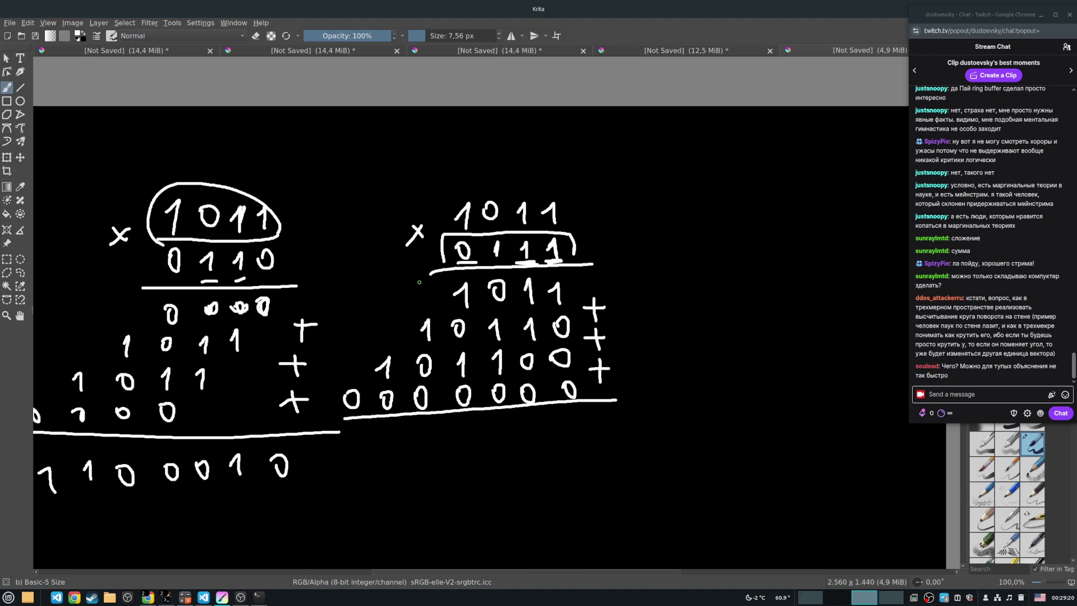
pyautogui.moveTo(422, 279)
pyautogui.mouseDown()
pyautogui.moveTo(404, 347)
pyautogui.moveTo(413, 350)
pyautogui.mouseUp()
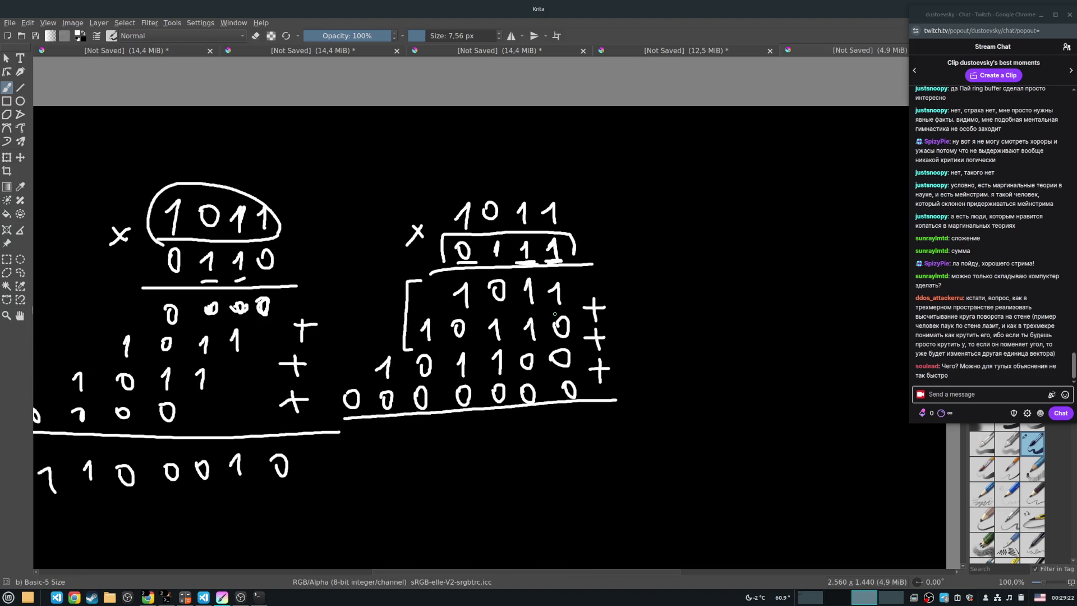
# Write the first partial sum 100001 and mark carry dots beside the bracketed rows.
pyautogui.moveTo(575, 423)
pyautogui.mouseDown()
pyautogui.moveTo(585, 437)
pyautogui.moveTo(547, 434)
pyautogui.moveTo(540, 419)
pyautogui.mouseUp()
pyautogui.moveTo(497, 432)
pyautogui.mouseDown()
pyautogui.moveTo(498, 441)
pyautogui.moveTo(502, 421)
pyautogui.mouseUp()
pyautogui.moveTo(461, 426)
pyautogui.mouseDown()
pyautogui.moveTo(470, 421)
pyautogui.moveTo(395, 446)
pyautogui.mouseUp()
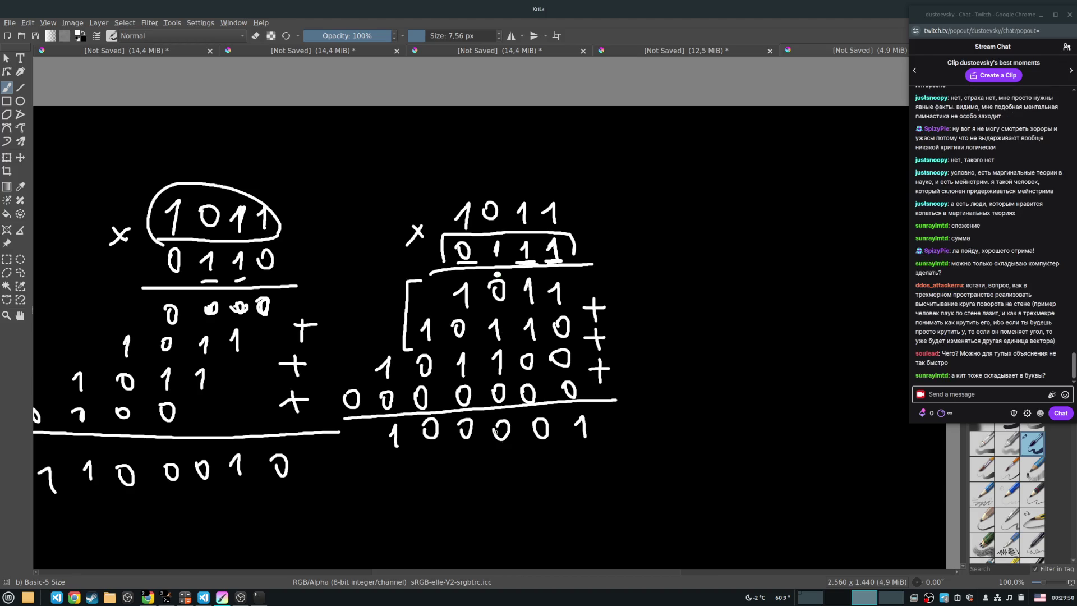
pyautogui.click(466, 273)
pyautogui.click(428, 293)
pyautogui.moveTo(386, 324); pyautogui.dragTo(385, 325)
# Add 101100 with carry 1s, a plus sign and the final line for the result 1001101.
pyautogui.moveTo(577, 449)
pyautogui.mouseDown()
pyautogui.moveTo(530, 462)
pyautogui.moveTo(538, 453)
pyautogui.mouseUp()
pyautogui.moveTo(633, 348); pyautogui.dragTo(642, 404)
pyautogui.moveTo(503, 455)
pyautogui.mouseDown()
pyautogui.moveTo(500, 474)
pyautogui.moveTo(429, 464)
pyautogui.moveTo(394, 478)
pyautogui.mouseUp()
pyautogui.click(427, 470)
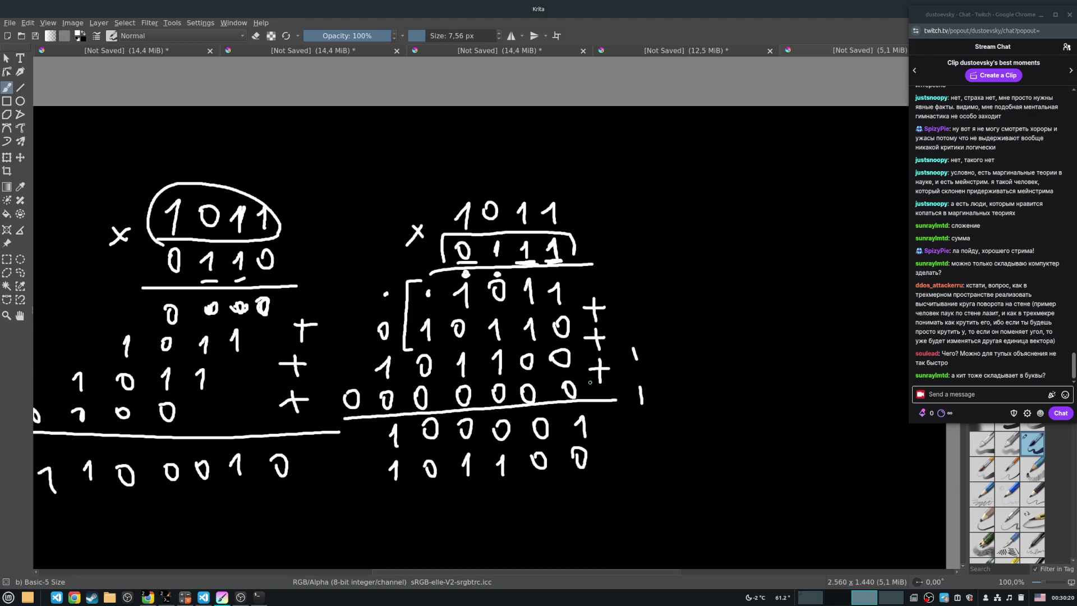
pyautogui.moveTo(607, 443)
pyautogui.mouseDown()
pyautogui.moveTo(626, 442)
pyautogui.moveTo(617, 451)
pyautogui.mouseUp()
pyautogui.moveTo(368, 497)
pyautogui.mouseDown()
pyautogui.moveTo(606, 489)
pyautogui.moveTo(587, 523)
pyautogui.moveTo(546, 523)
pyautogui.moveTo(539, 510)
pyautogui.moveTo(472, 531)
pyautogui.moveTo(430, 514)
pyautogui.moveTo(363, 534)
pyautogui.mouseUp()
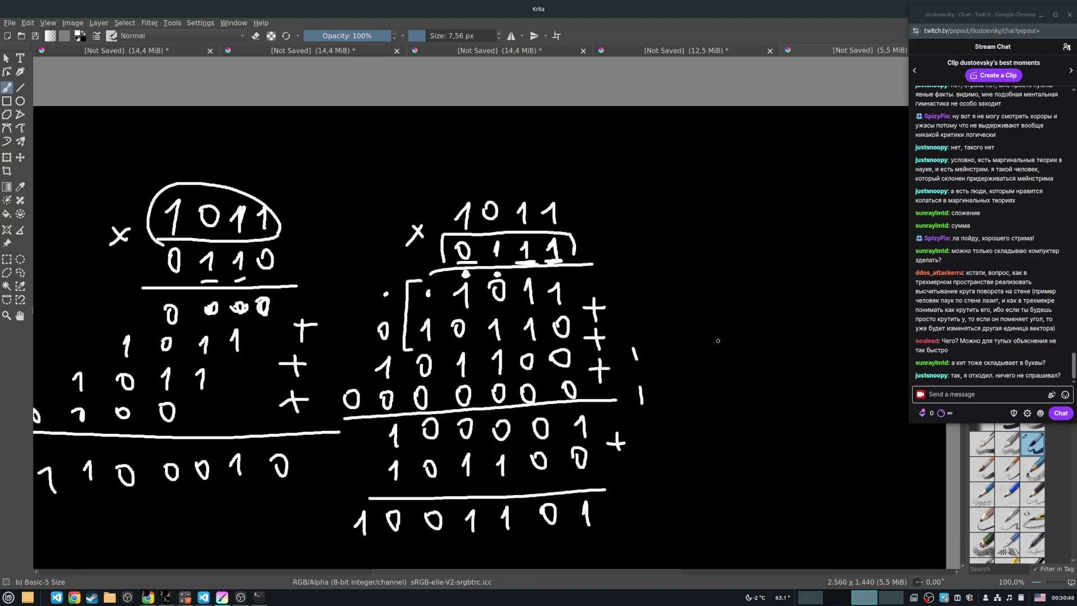
pyautogui.moveTo(720, 334); pyautogui.dragTo(618, 369)
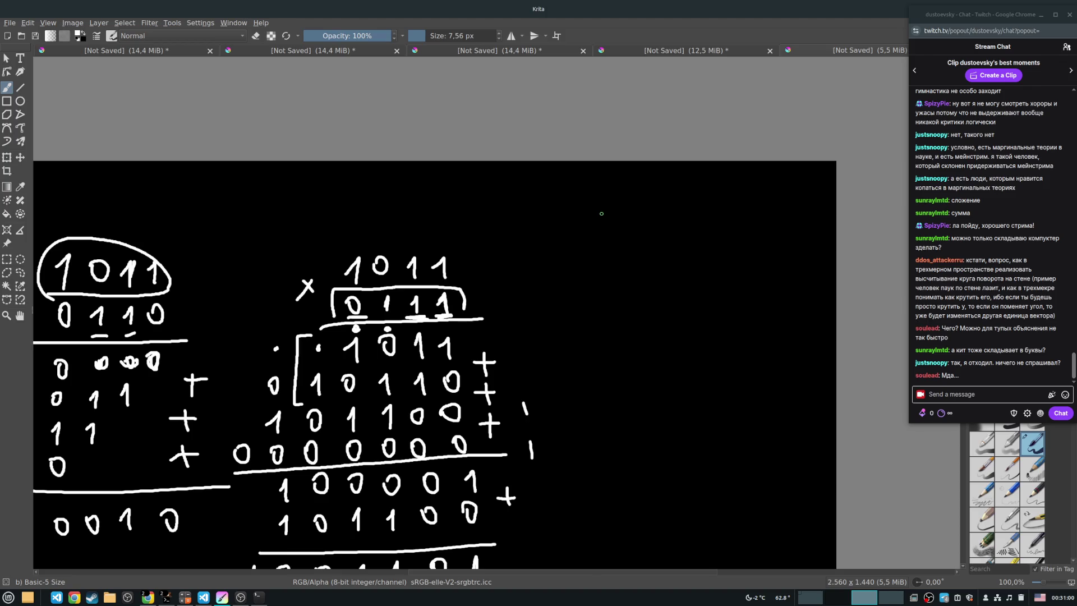
# Sketch a wall parallelogram and thicken its bottom-left corner.
pyautogui.scroll(-3, 605, 285)
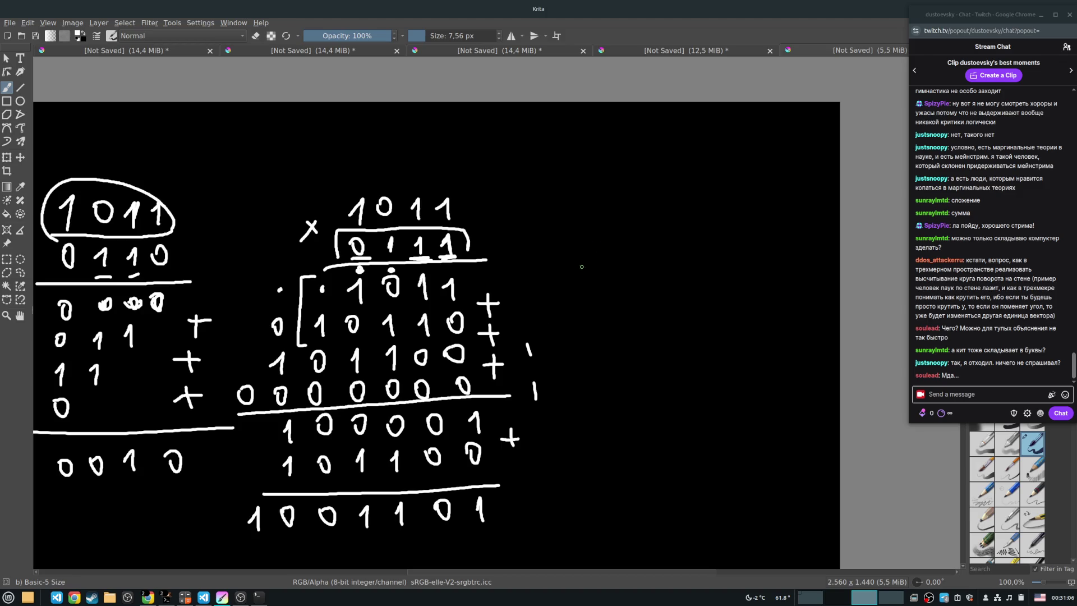
pyautogui.moveTo(590, 144); pyautogui.dragTo(589, 360)
pyautogui.moveTo(588, 141)
pyautogui.mouseDown()
pyautogui.moveTo(761, 284)
pyautogui.moveTo(764, 454)
pyautogui.mouseUp()
pyautogui.moveTo(591, 357)
pyautogui.mouseDown()
pyautogui.moveTo(761, 495)
pyautogui.moveTo(764, 455)
pyautogui.mouseUp()
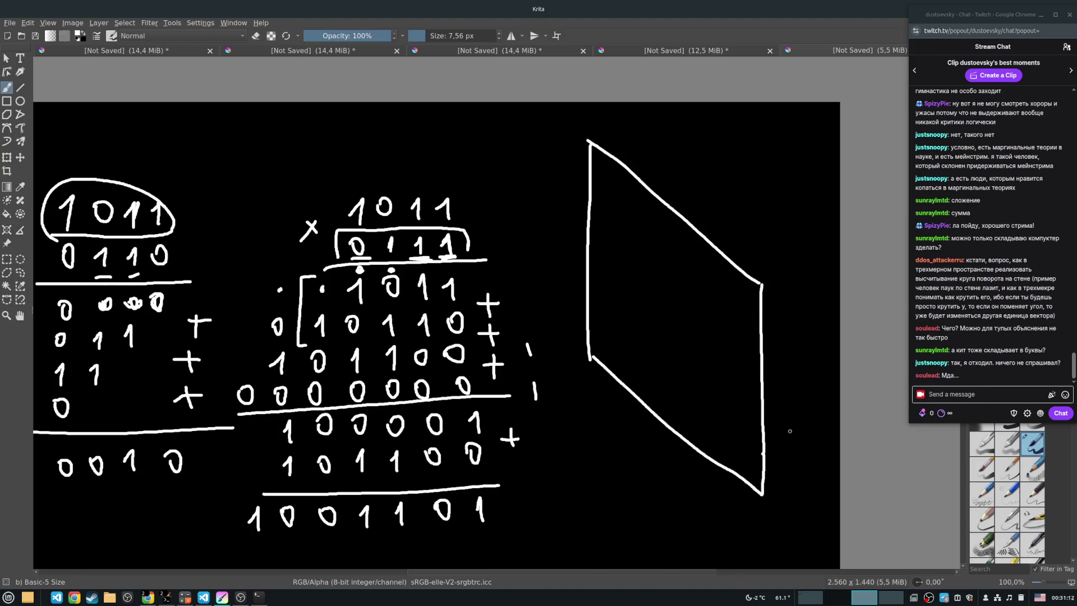
pyautogui.scroll(-3, 760, 322)
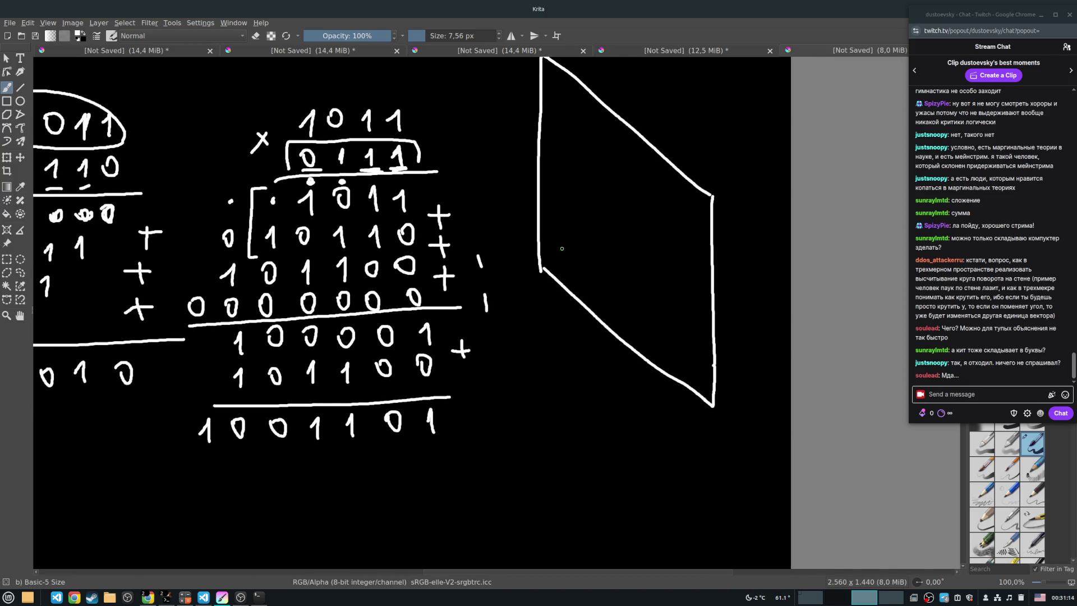
pyautogui.scroll(3, 726, 214)
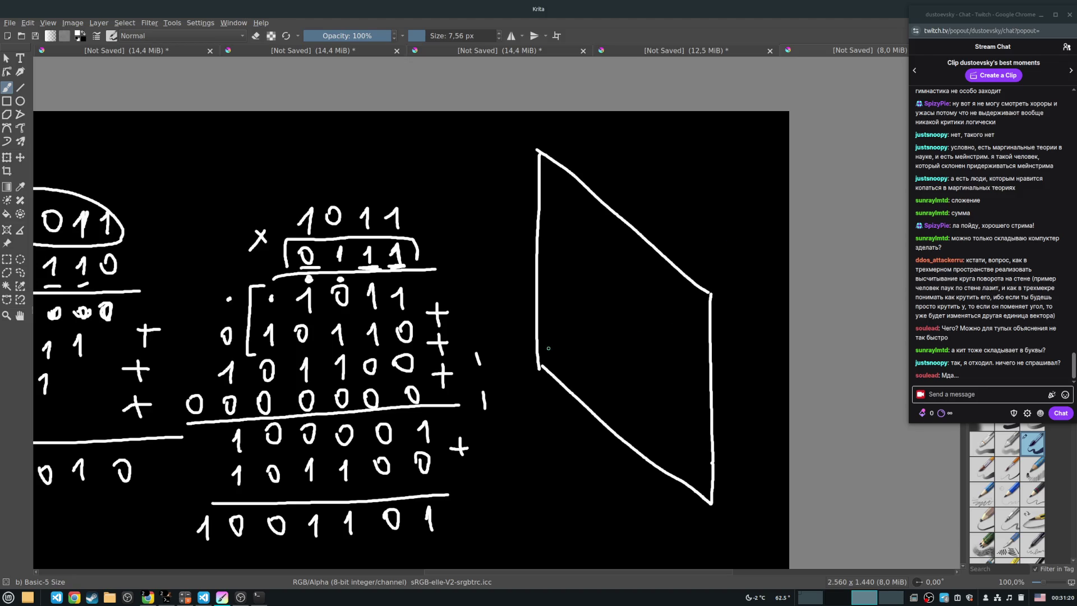
pyautogui.moveTo(539, 365); pyautogui.dragTo(549, 373)
pyautogui.moveTo(543, 374); pyautogui.dragTo(536, 365)
# On a new canvas, draw the skewed wall plane and place the origin dot on its left edge.
pyautogui.hotkey('ctrl', 'n')
pyautogui.moveTo(378, 189); pyautogui.dragTo(391, 379)
pyautogui.moveTo(381, 182); pyautogui.dragTo(632, 314)
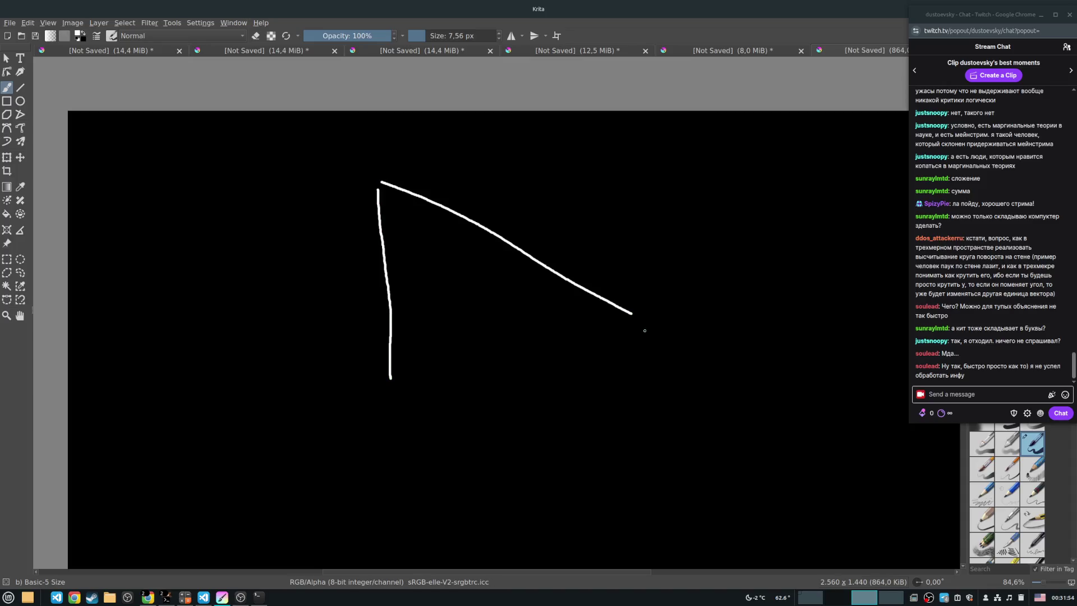
pyautogui.moveTo(392, 376); pyautogui.dragTo(642, 513)
pyautogui.moveTo(632, 314); pyautogui.dragTo(646, 507)
pyautogui.moveTo(522, 320)
pyautogui.mouseDown()
pyautogui.moveTo(435, 238)
pyautogui.moveTo(546, 322)
pyautogui.mouseUp()
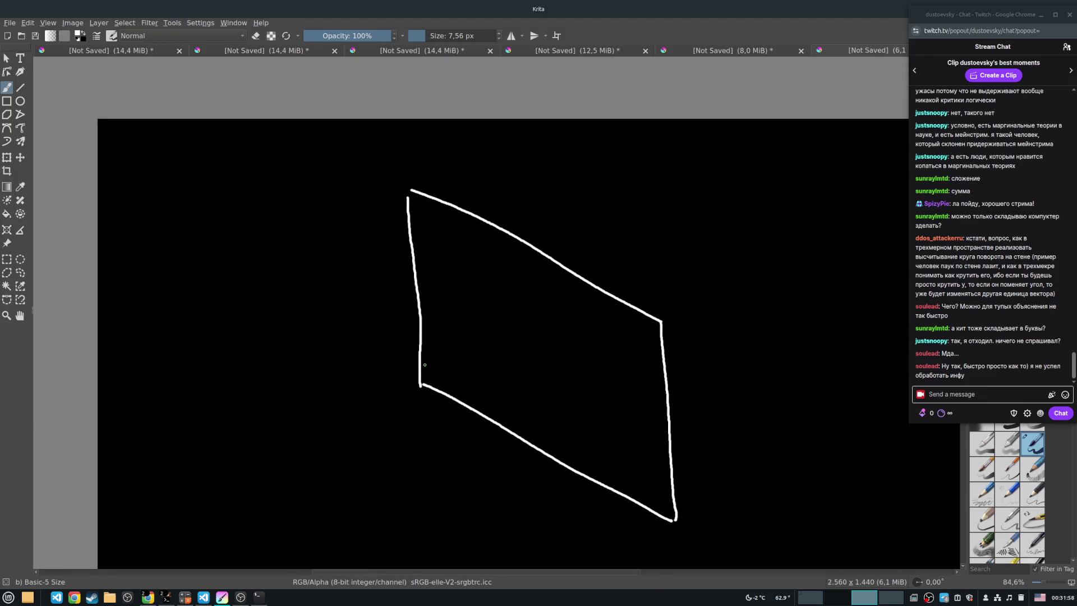
pyautogui.moveTo(416, 383)
pyautogui.mouseDown()
pyautogui.moveTo(421, 328)
pyautogui.moveTo(478, 416)
pyautogui.moveTo(485, 350)
pyautogui.moveTo(481, 367)
pyautogui.mouseUp()
pyautogui.moveTo(552, 403)
pyautogui.mouseDown()
pyautogui.moveTo(428, 305)
pyautogui.moveTo(668, 344)
pyautogui.moveTo(712, 284)
pyautogui.mouseUp()
pyautogui.moveTo(480, 318)
pyautogui.mouseDown()
pyautogui.moveTo(329, 497)
pyautogui.moveTo(289, 414)
pyautogui.moveTo(244, 410)
pyautogui.mouseUp()
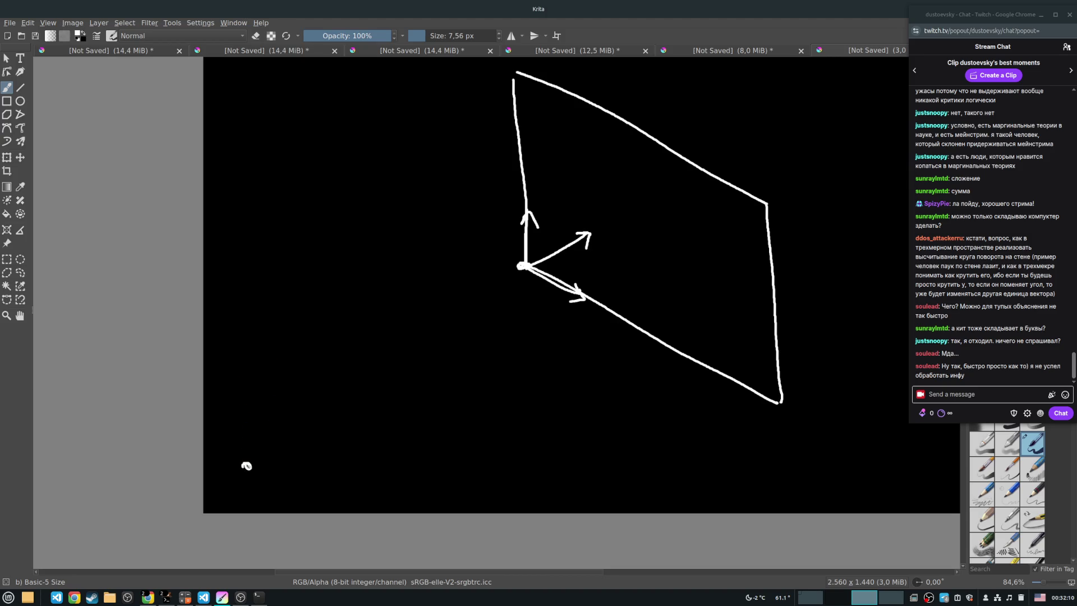
# Draw three axis arrows at the lower left and label them WCS.
pyautogui.moveTo(245, 463)
pyautogui.mouseDown()
pyautogui.moveTo(245, 387)
pyautogui.moveTo(334, 480)
pyautogui.mouseUp()
pyautogui.moveTo(247, 465); pyautogui.dragTo(320, 429)
pyautogui.moveTo(307, 430)
pyautogui.mouseDown()
pyautogui.moveTo(321, 429)
pyautogui.moveTo(320, 440)
pyautogui.mouseUp()
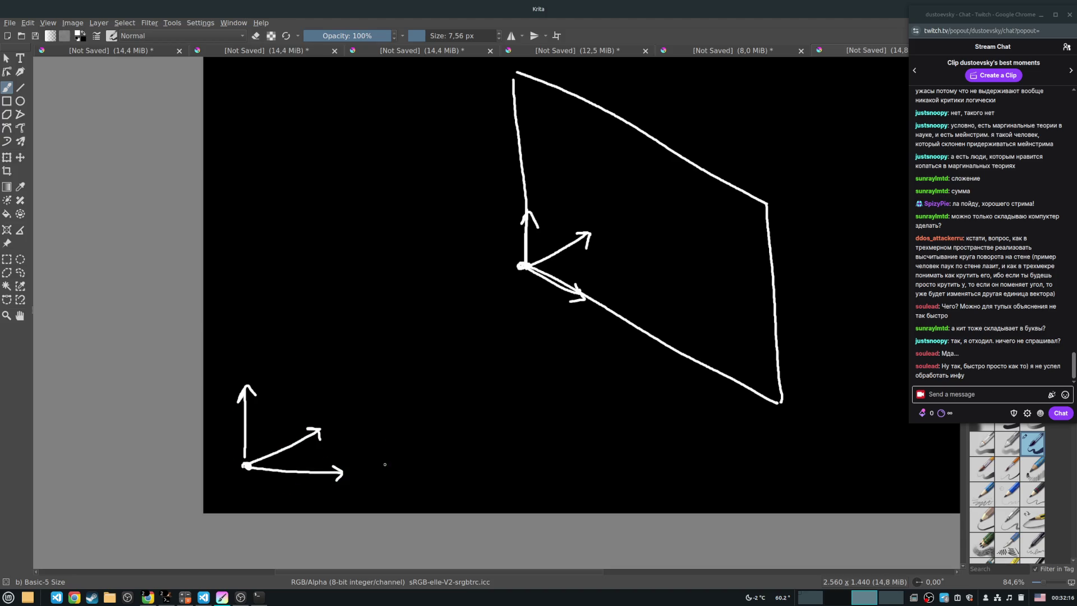
pyautogui.moveTo(218, 331)
pyautogui.mouseDown()
pyautogui.moveTo(260, 327)
pyautogui.moveTo(281, 354)
pyautogui.moveTo(306, 339)
pyautogui.moveTo(296, 350)
pyautogui.mouseUp()
pyautogui.moveTo(483, 277); pyautogui.dragTo(477, 318)
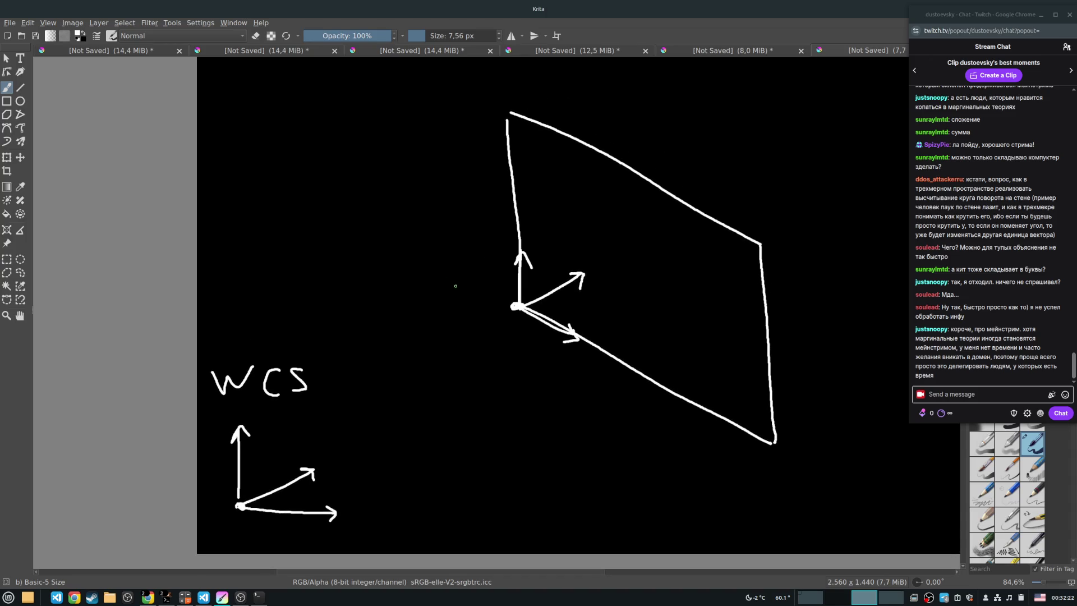
# Label the wall's axes MCS and make the MCS up-arrowhead bolder.
pyautogui.moveTo(443, 279); pyautogui.dragTo(463, 302)
pyautogui.moveTo(486, 284)
pyautogui.mouseDown()
pyautogui.moveTo(476, 298)
pyautogui.moveTo(489, 302)
pyautogui.mouseUp()
pyautogui.moveTo(505, 280); pyautogui.dragTo(509, 302)
pyautogui.moveTo(405, 433)
pyautogui.mouseDown()
pyautogui.moveTo(353, 416)
pyautogui.moveTo(242, 454)
pyautogui.mouseUp()
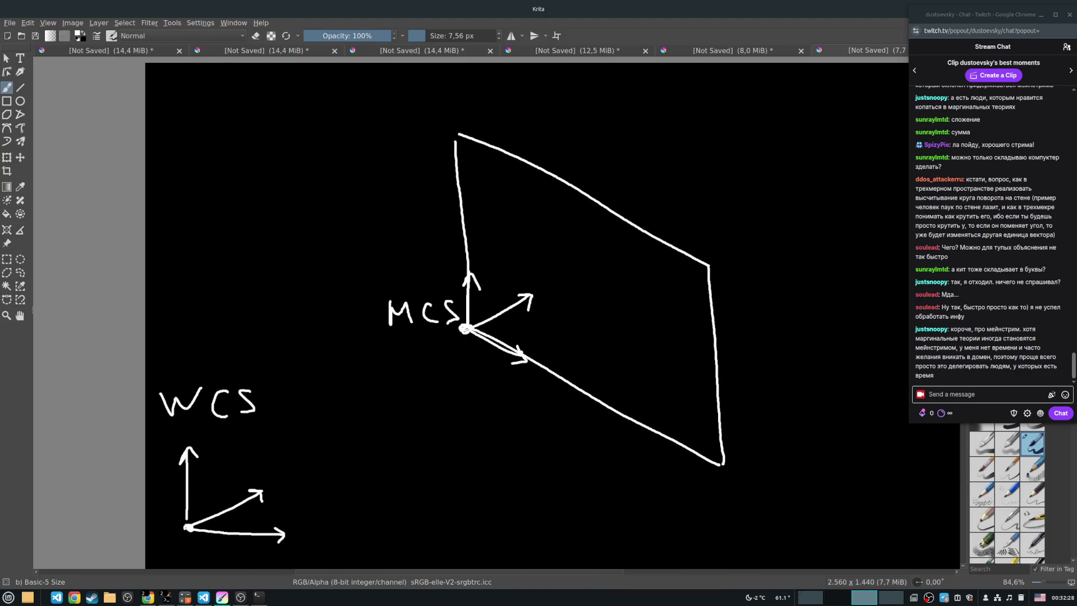
pyautogui.moveTo(461, 289)
pyautogui.mouseDown()
pyautogui.moveTo(468, 273)
pyautogui.moveTo(481, 289)
pyautogui.mouseUp()
# Join the WCS origin to the MCS origin with a straight line instead of a wobbly stroke.
pyautogui.moveTo(190, 526); pyautogui.dragTo(460, 362)
pyautogui.hotkey('ctrl', 'z')
pyautogui.press('v')
pyautogui.moveTo(284, 459); pyautogui.dragTo(465, 328)
# Add an arrowhead at the MCS end of the connecting line and bolden the lower-right MCS arrowhead.
pyautogui.click(7, 88)
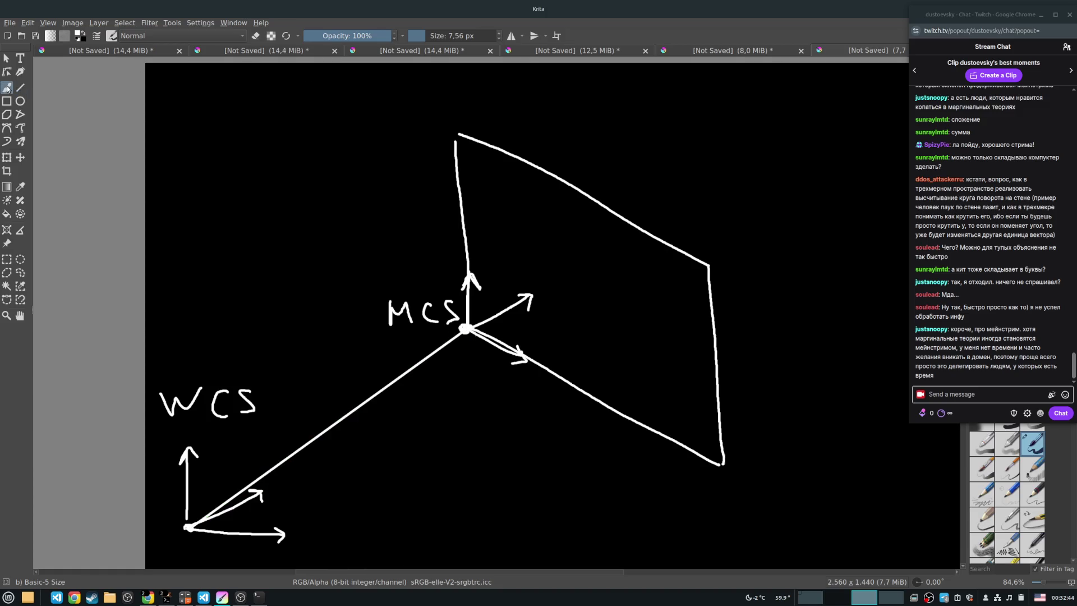
pyautogui.moveTo(441, 339)
pyautogui.mouseDown()
pyautogui.moveTo(465, 333)
pyautogui.moveTo(460, 354)
pyautogui.mouseUp()
pyautogui.moveTo(512, 363); pyautogui.dragTo(526, 363)
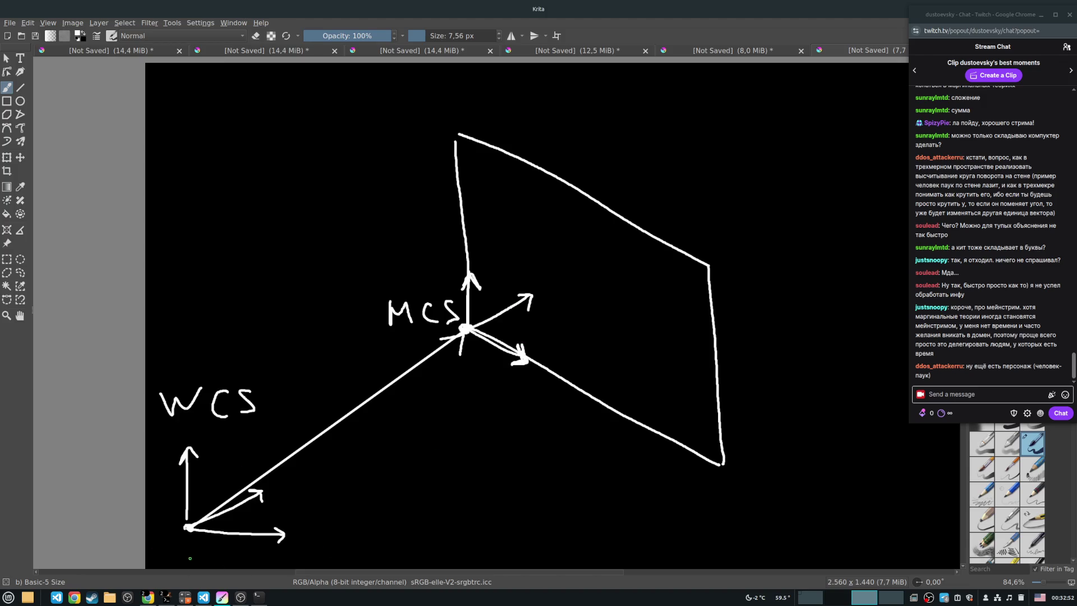
pyautogui.moveTo(203, 535)
pyautogui.mouseDown()
pyautogui.moveTo(281, 449)
pyautogui.moveTo(191, 547)
pyautogui.mouseUp()
pyautogui.hotkey('ctrl', 'z')
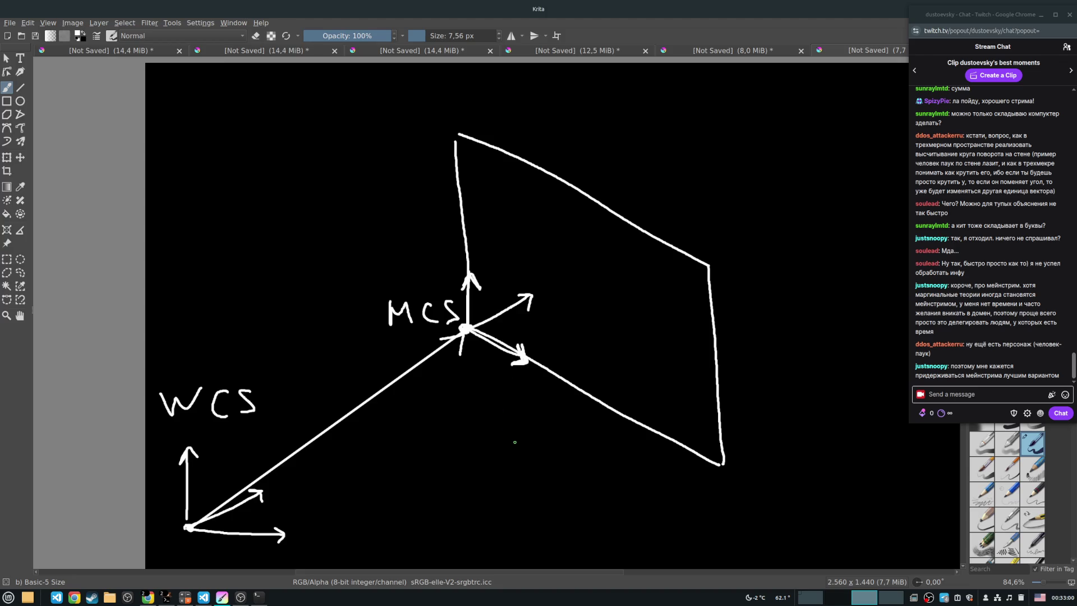
pyautogui.moveTo(586, 340)
pyautogui.mouseDown()
pyautogui.moveTo(575, 353)
pyautogui.moveTo(521, 340)
pyautogui.mouseUp()
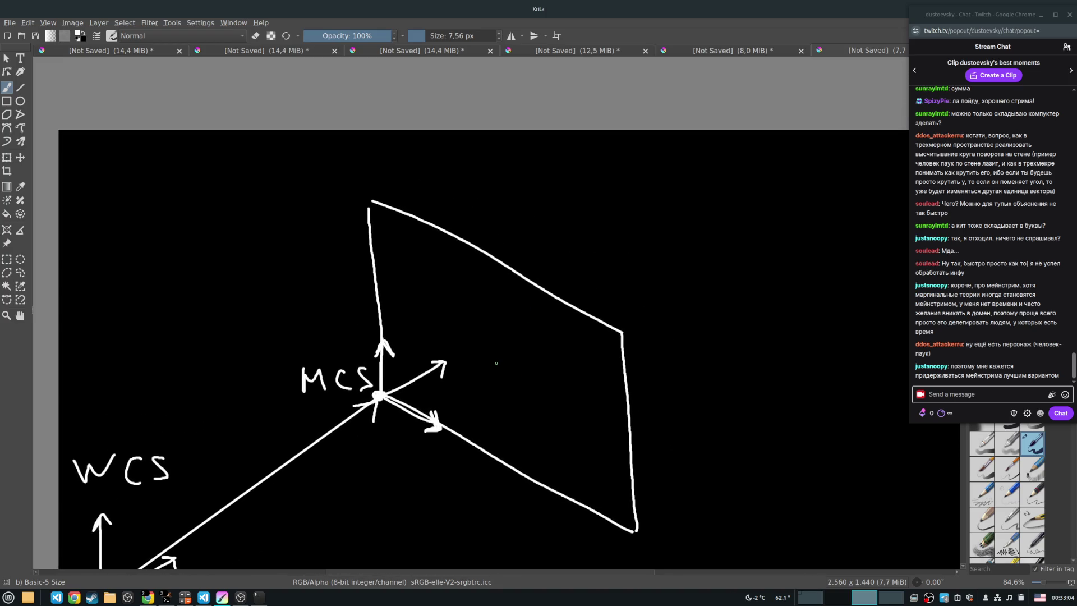
# Draw the spider's round body, legs and head on the wall.
pyautogui.moveTo(503, 356)
pyautogui.mouseDown()
pyautogui.moveTo(548, 344)
pyautogui.moveTo(549, 365)
pyautogui.mouseUp()
pyautogui.moveTo(528, 368); pyautogui.dragTo(535, 385)
pyautogui.moveTo(492, 331)
pyautogui.mouseDown()
pyautogui.moveTo(508, 346)
pyautogui.moveTo(469, 368)
pyautogui.mouseUp()
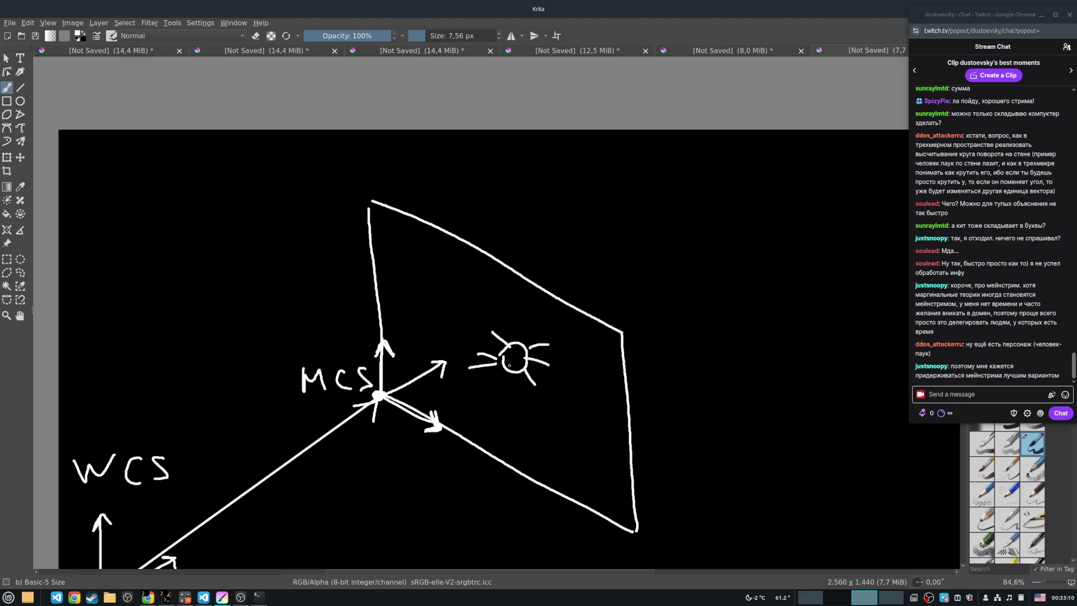
pyautogui.moveTo(517, 340); pyautogui.dragTo(526, 339)
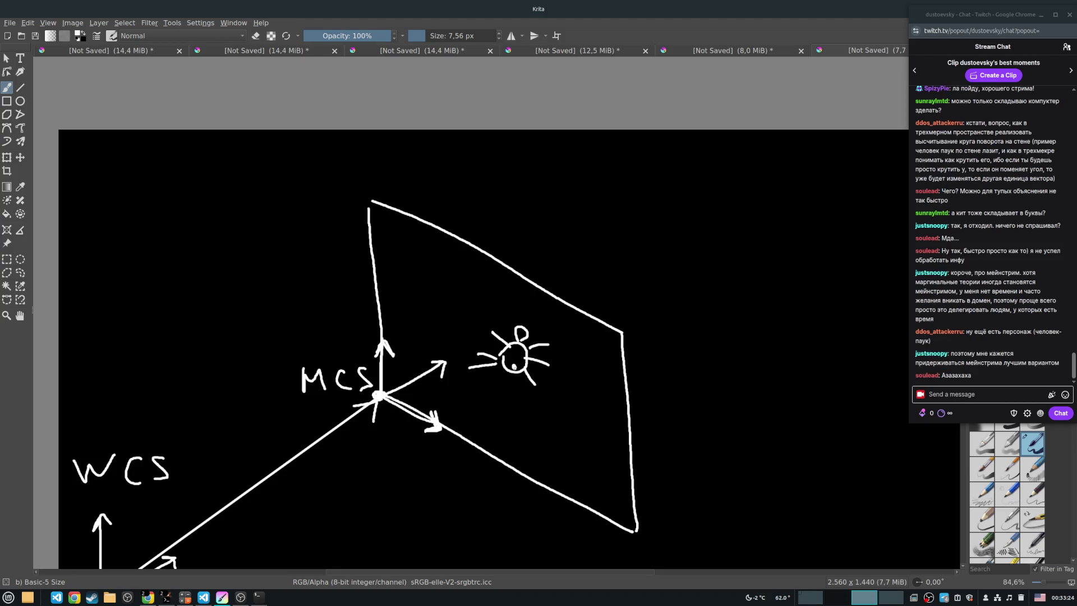
pyautogui.moveTo(515, 367); pyautogui.dragTo(563, 383)
pyautogui.hotkey('ctrl', 'z')
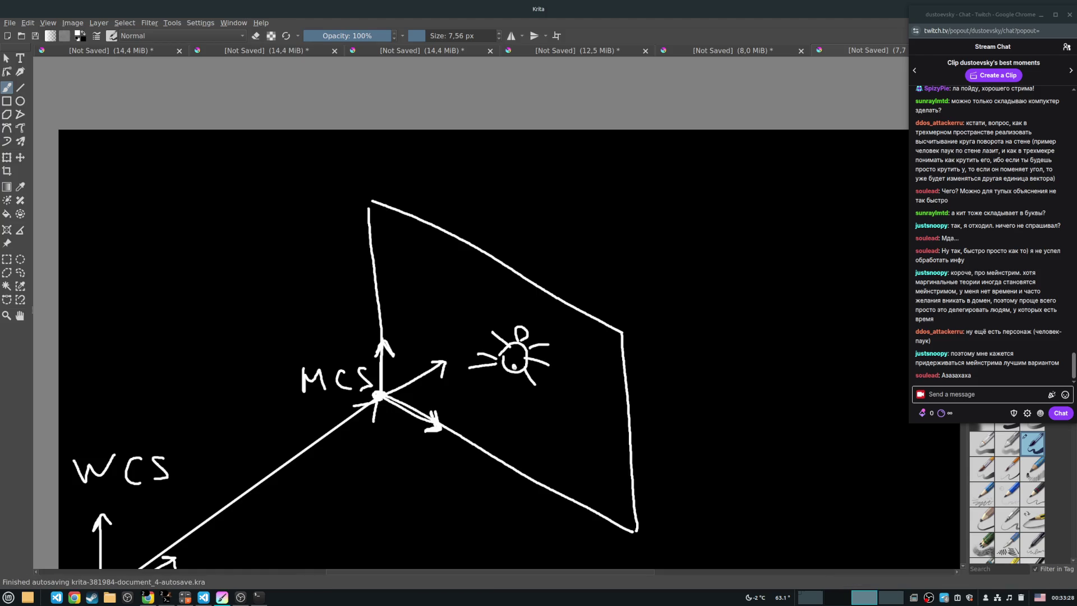
# Draw and label the spider's x, y and upward axis arrows, plus a vertical mark above the wall.
pyautogui.moveTo(515, 366)
pyautogui.mouseDown()
pyautogui.moveTo(543, 416)
pyautogui.moveTo(550, 403)
pyautogui.moveTo(563, 440)
pyautogui.mouseUp()
pyautogui.moveTo(562, 428); pyautogui.dragTo(555, 440)
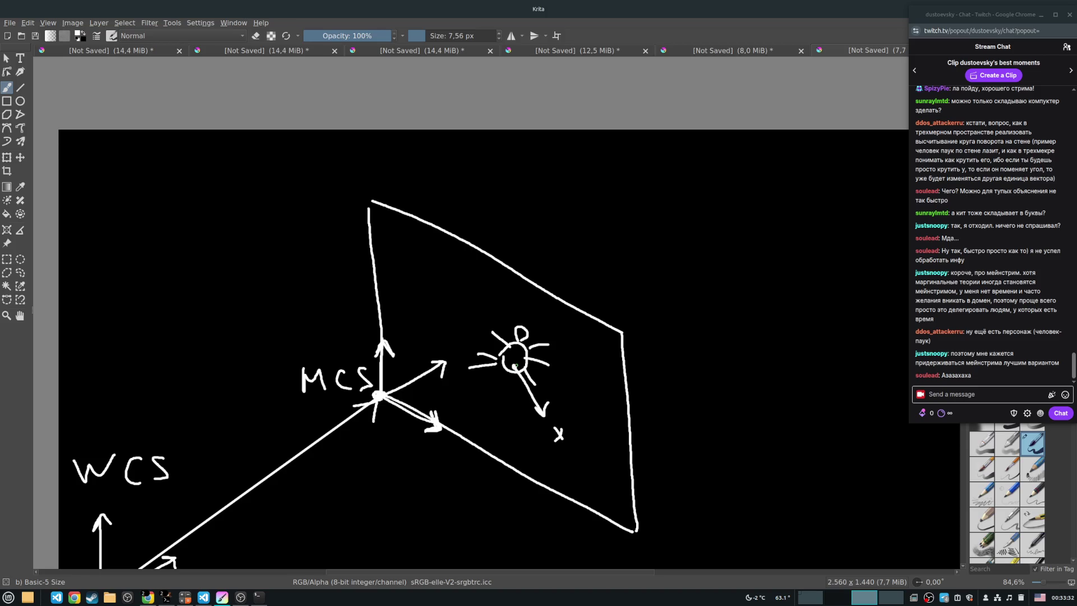
pyautogui.moveTo(517, 364)
pyautogui.mouseDown()
pyautogui.moveTo(578, 327)
pyautogui.moveTo(594, 335)
pyautogui.moveTo(589, 358)
pyautogui.mouseUp()
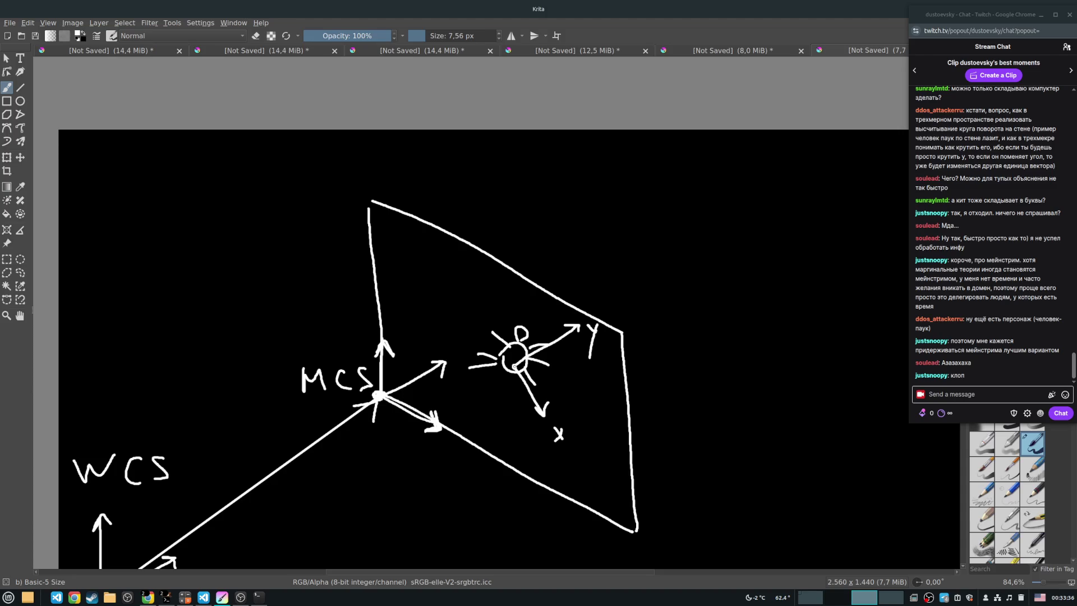
pyautogui.moveTo(519, 362)
pyautogui.mouseDown()
pyautogui.moveTo(530, 306)
pyautogui.moveTo(557, 302)
pyautogui.mouseUp()
pyautogui.moveTo(583, 224); pyautogui.dragTo(582, 163)
pyautogui.moveTo(580, 166); pyautogui.dragTo(590, 168)
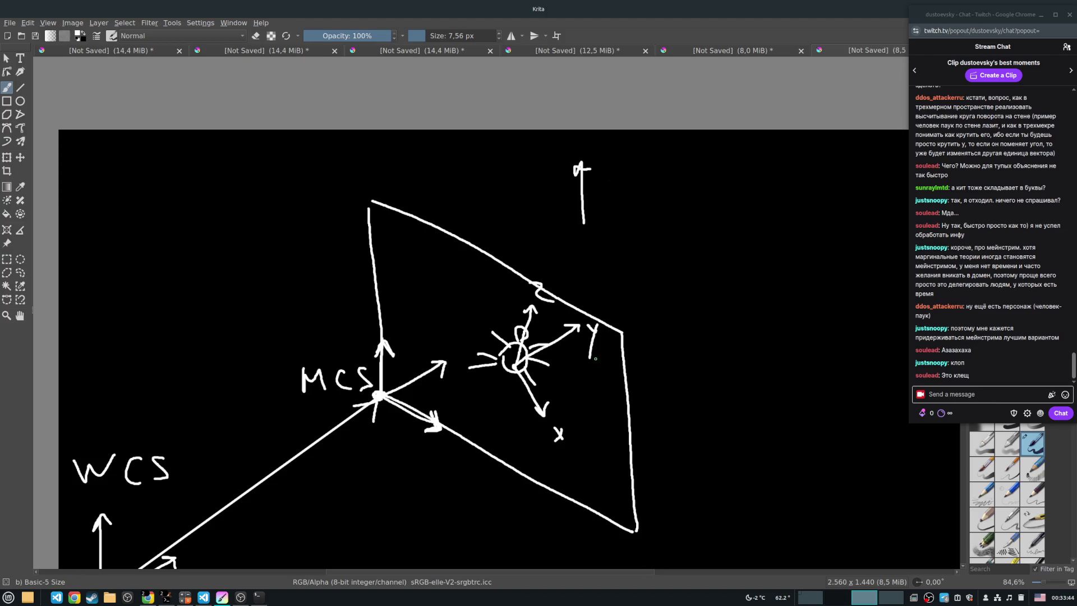
pyautogui.scroll(-2, 548, 331)
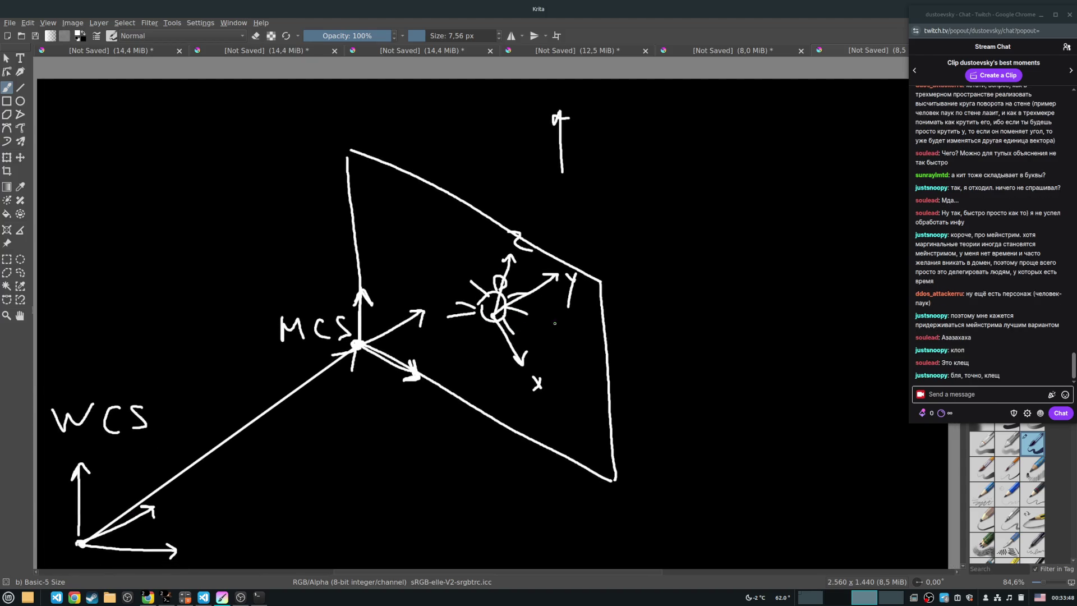
# Draw a straight line from the WCS origin to the spider's body.
pyautogui.click(496, 315)
pyautogui.click(20, 88)
pyautogui.moveTo(82, 544)
pyautogui.mouseDown()
pyautogui.moveTo(193, 523)
pyautogui.moveTo(458, 367)
pyautogui.moveTo(496, 316)
pyautogui.mouseUp()
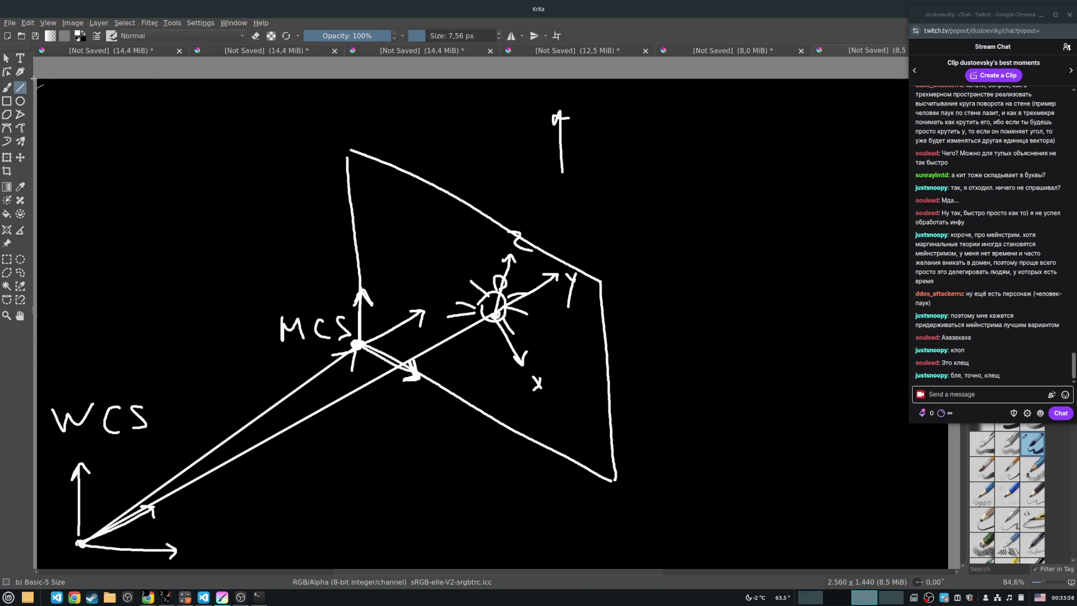
# Retouch the spider's body, its up and x arrowheads, and the wall's top corner.
pyautogui.click(7, 87)
pyautogui.moveTo(494, 315); pyautogui.dragTo(492, 315)
pyautogui.moveTo(501, 266)
pyautogui.mouseDown()
pyautogui.moveTo(509, 256)
pyautogui.moveTo(516, 268)
pyautogui.mouseUp()
pyautogui.moveTo(506, 359); pyautogui.dragTo(517, 362)
pyautogui.moveTo(347, 163)
pyautogui.mouseDown()
pyautogui.moveTo(349, 151)
pyautogui.moveTo(357, 156)
pyautogui.mouseUp()
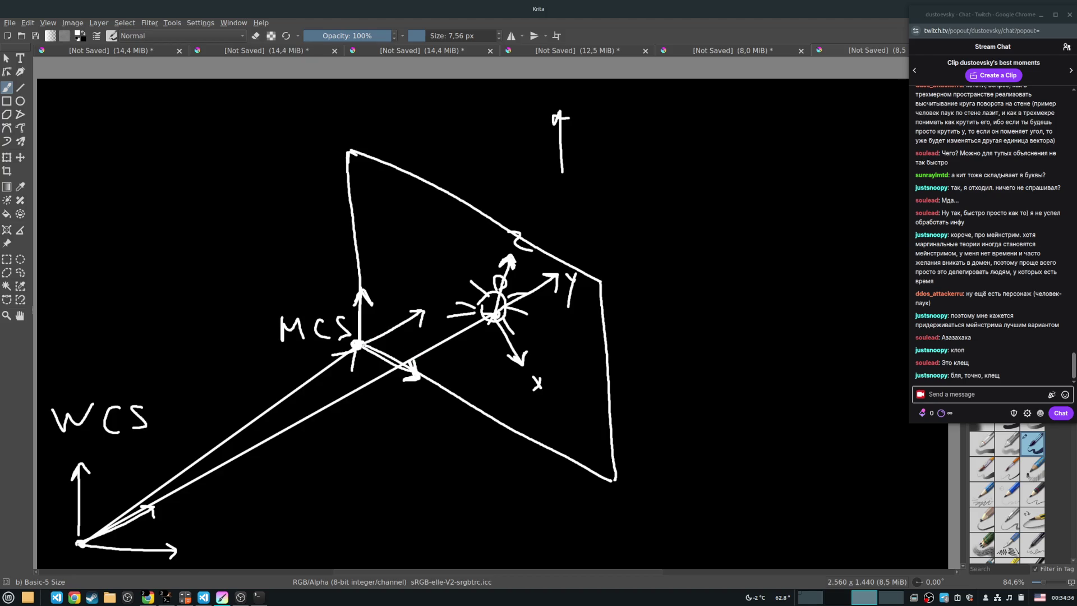
# Retrace the MCS diagonal arrow, label it Z, and sketch a y-direction line past the wall edge.
pyautogui.moveTo(360, 346)
pyautogui.mouseDown()
pyautogui.moveTo(419, 311)
pyautogui.moveTo(417, 327)
pyautogui.moveTo(417, 309)
pyautogui.mouseUp()
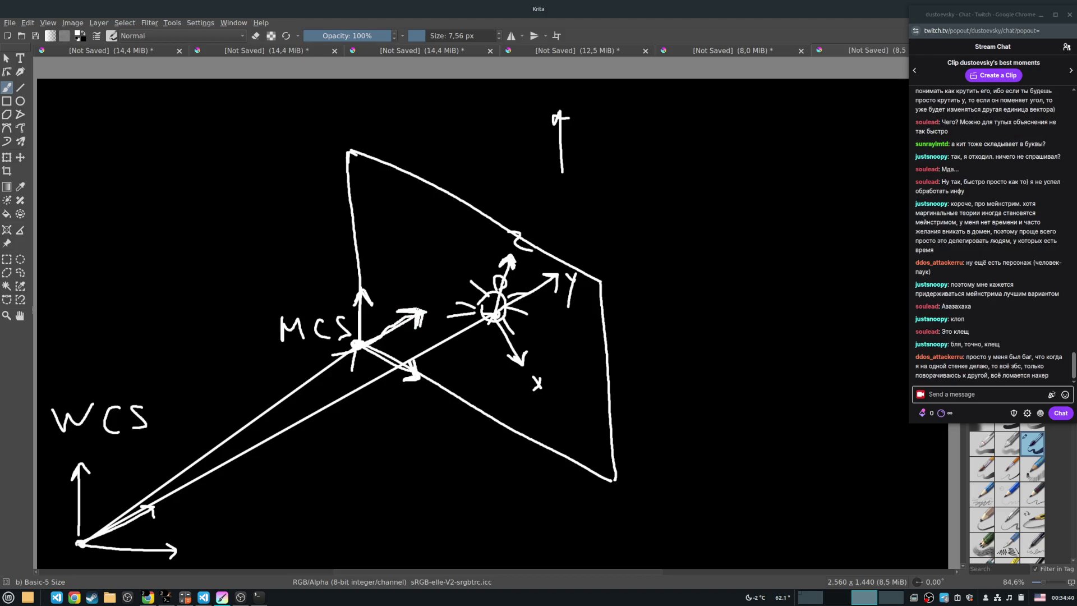
pyautogui.moveTo(371, 341)
pyautogui.mouseDown()
pyautogui.moveTo(372, 319)
pyautogui.moveTo(363, 325)
pyautogui.mouseUp()
pyautogui.moveTo(410, 282)
pyautogui.mouseDown()
pyautogui.moveTo(409, 292)
pyautogui.moveTo(430, 292)
pyautogui.mouseUp()
pyautogui.moveTo(387, 333); pyautogui.dragTo(417, 311)
pyautogui.moveTo(495, 319)
pyautogui.mouseDown()
pyautogui.moveTo(622, 270)
pyautogui.moveTo(624, 285)
pyautogui.mouseUp()
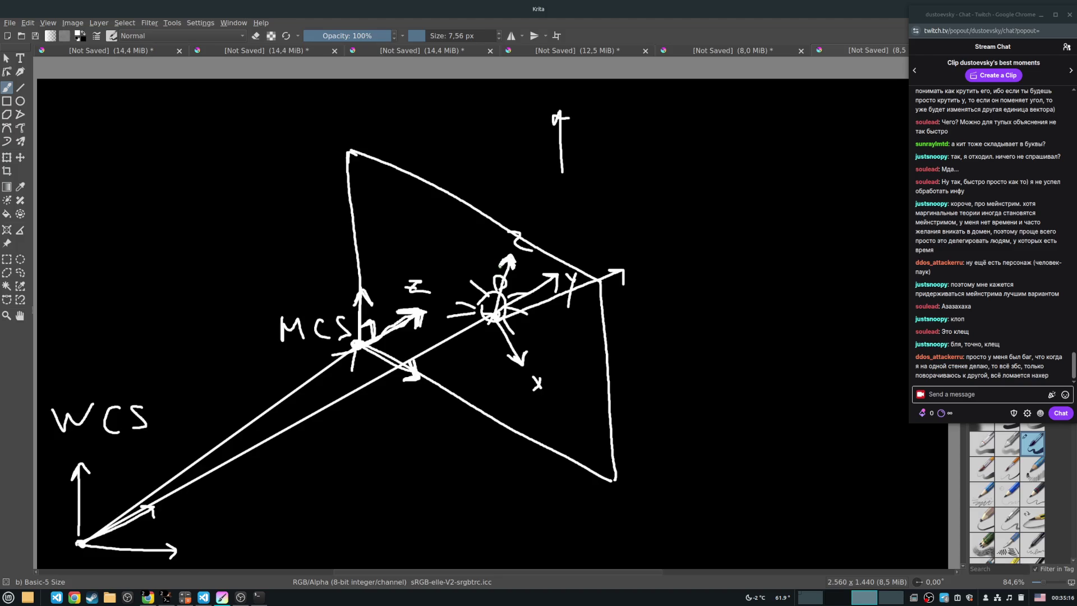
pyautogui.moveTo(508, 314)
pyautogui.mouseDown()
pyautogui.moveTo(623, 272)
pyautogui.moveTo(621, 285)
pyautogui.mouseUp()
# Draw a straight line from MCS through the spider beyond the wall, then retouch its arrowhead.
pyautogui.press('v')
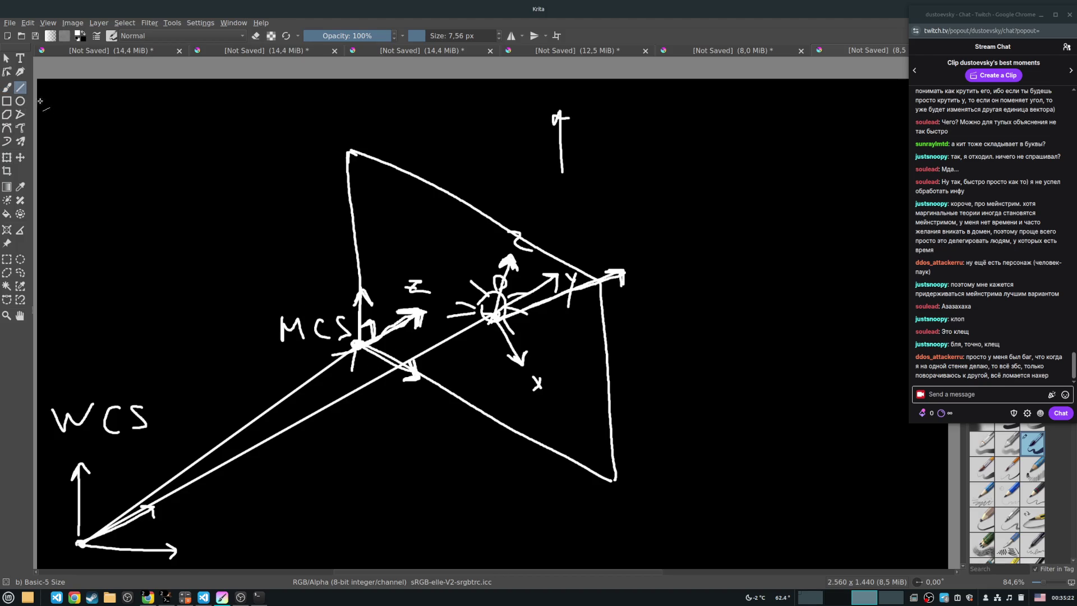
pyautogui.moveTo(338, 372)
pyautogui.mouseDown()
pyautogui.moveTo(702, 259)
pyautogui.moveTo(734, 232)
pyautogui.mouseUp()
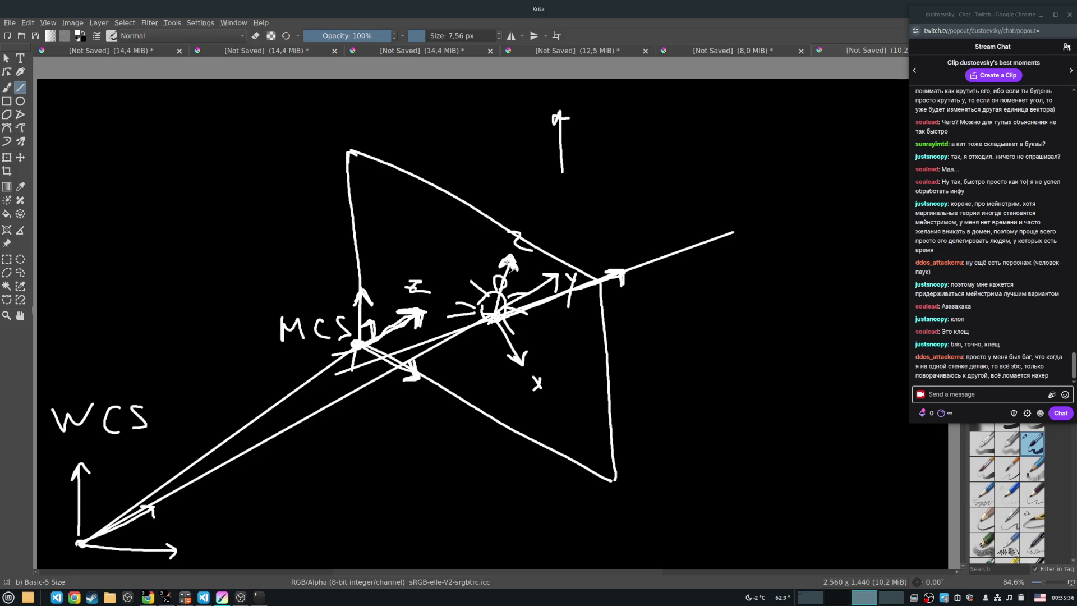
pyautogui.click(7, 87)
pyautogui.moveTo(561, 273); pyautogui.dragTo(556, 288)
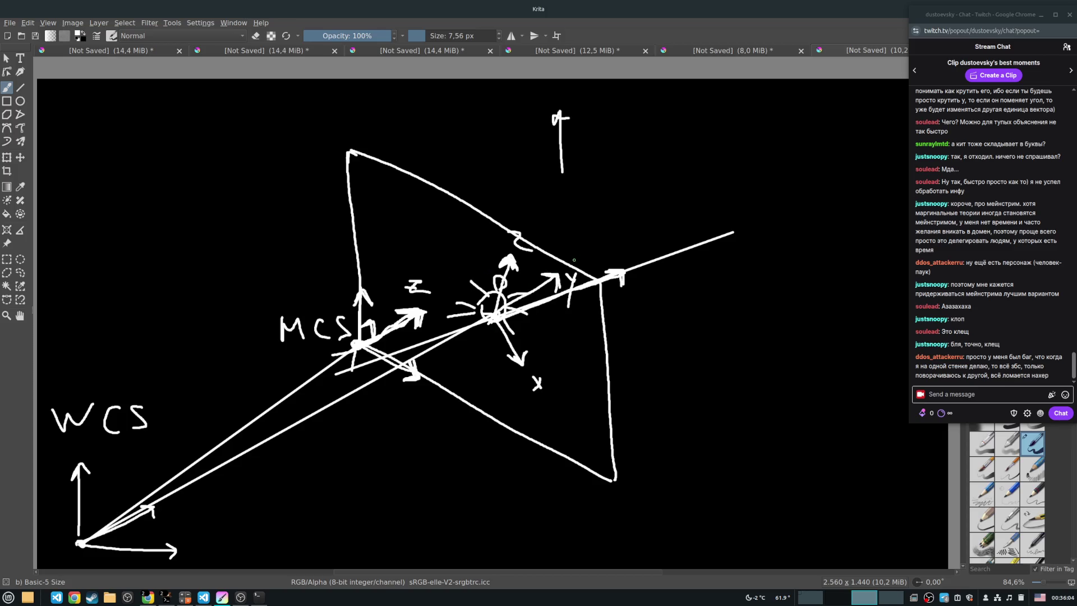
# Label the axis tip zW, add a rising line with an arrow and top dot, and thicken the MCS shaft.
pyautogui.moveTo(603, 275)
pyautogui.mouseDown()
pyautogui.moveTo(624, 268)
pyautogui.moveTo(627, 289)
pyautogui.moveTo(650, 293)
pyautogui.moveTo(715, 268)
pyautogui.mouseUp()
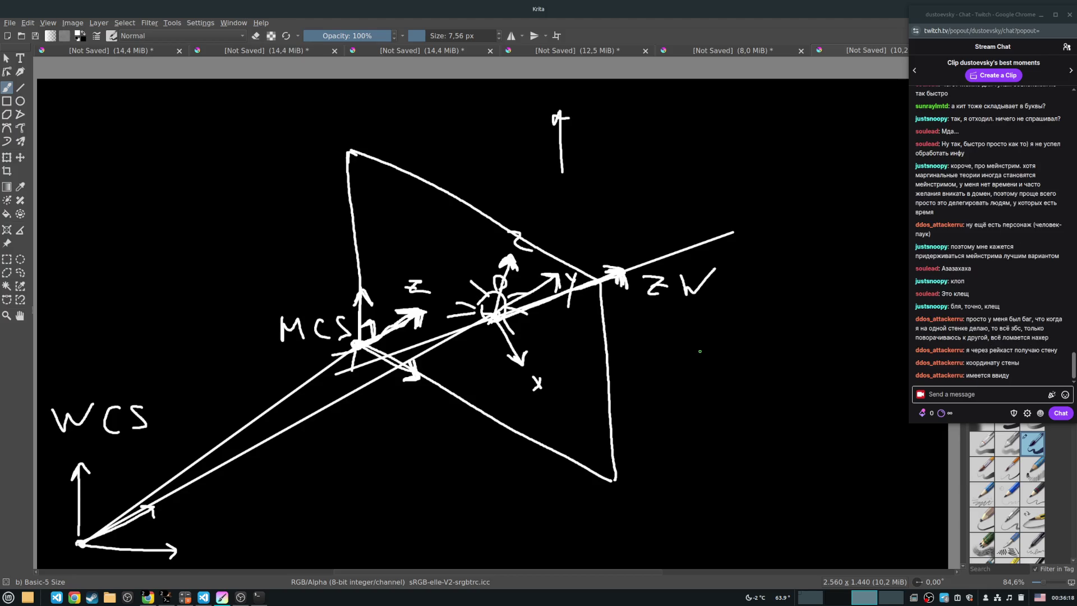
pyautogui.moveTo(470, 555); pyautogui.dragTo(576, 364)
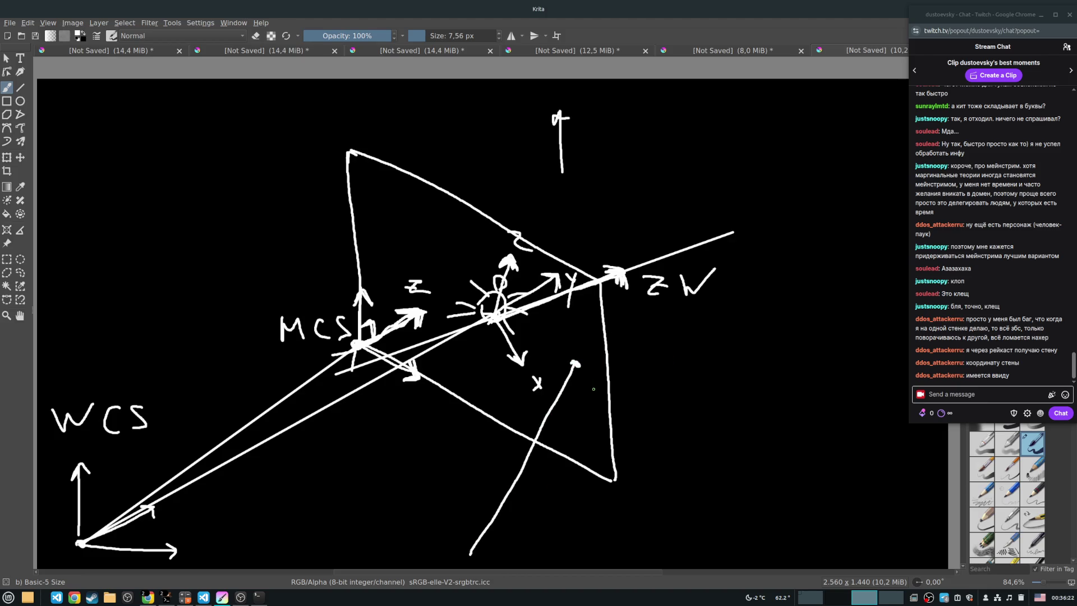
pyautogui.moveTo(601, 376)
pyautogui.mouseDown()
pyautogui.moveTo(563, 406)
pyautogui.moveTo(581, 410)
pyautogui.mouseUp()
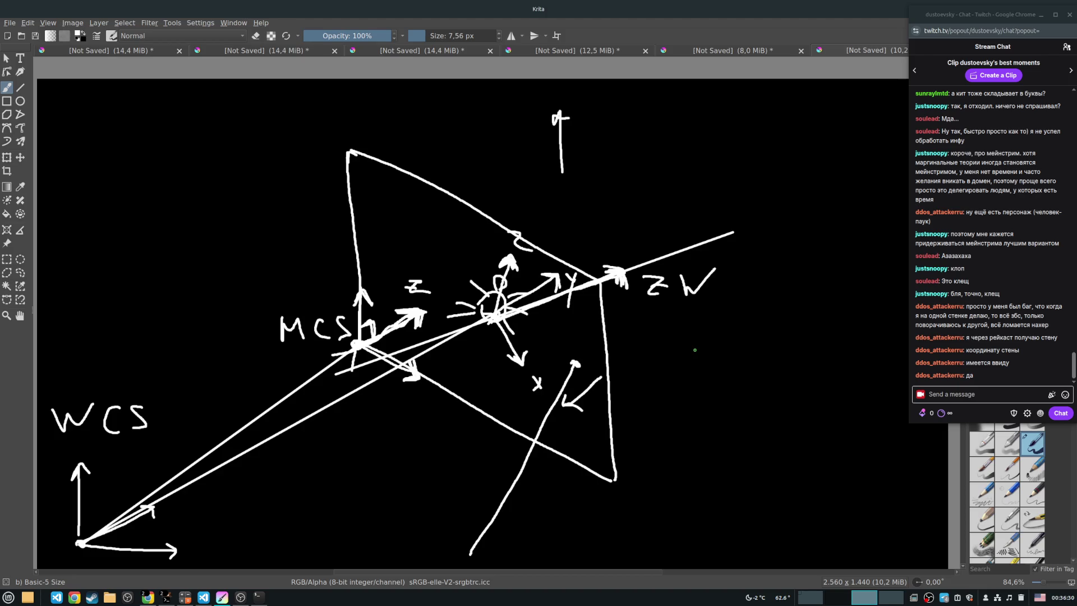
pyautogui.click(576, 365)
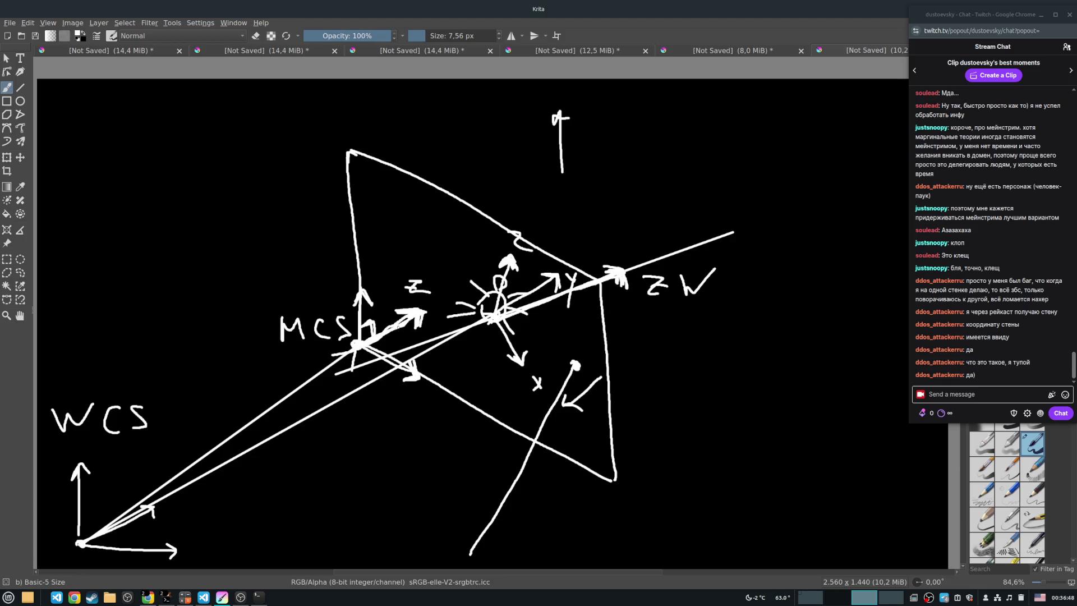
pyautogui.moveTo(397, 320); pyautogui.dragTo(411, 315)
# Sketch a small triangle at the right with arrowed edges labelled v1 and v2.
pyautogui.moveTo(685, 388)
pyautogui.mouseDown()
pyautogui.moveTo(697, 432)
pyautogui.moveTo(810, 459)
pyautogui.mouseUp()
pyautogui.moveTo(691, 436)
pyautogui.mouseDown()
pyautogui.moveTo(810, 467)
pyautogui.moveTo(801, 418)
pyautogui.mouseUp()
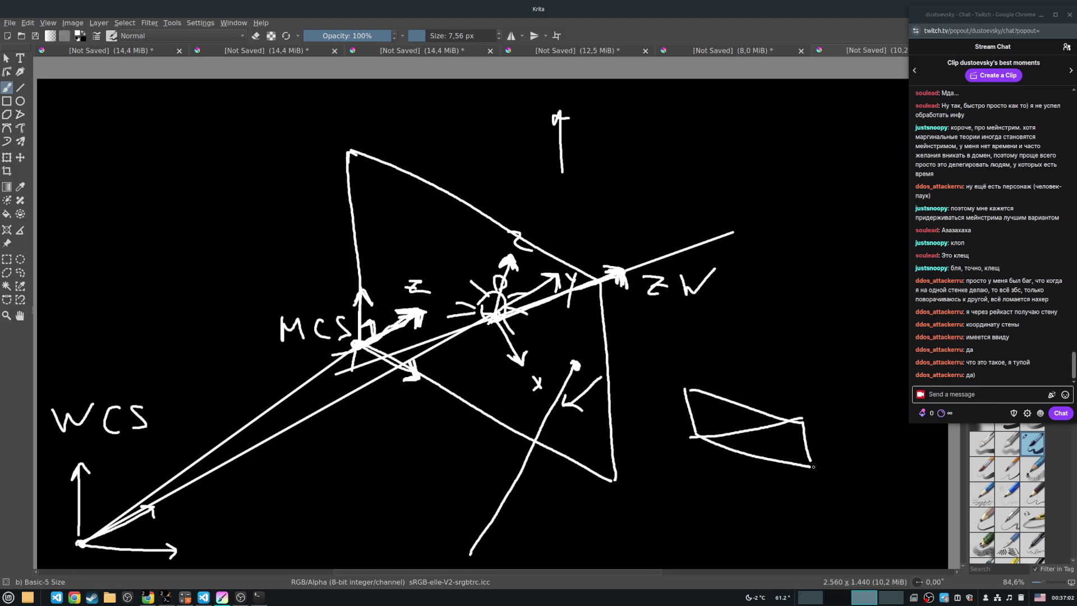
pyautogui.moveTo(803, 421); pyautogui.dragTo(812, 467)
pyautogui.moveTo(797, 430); pyautogui.dragTo(813, 430)
pyautogui.moveTo(711, 429)
pyautogui.mouseDown()
pyautogui.moveTo(695, 435)
pyautogui.moveTo(709, 450)
pyautogui.moveTo(696, 436)
pyautogui.mouseUp()
pyautogui.moveTo(823, 438)
pyautogui.mouseDown()
pyautogui.moveTo(837, 436)
pyautogui.moveTo(841, 456)
pyautogui.mouseUp()
pyautogui.moveTo(748, 470)
pyautogui.mouseDown()
pyautogui.moveTo(753, 478)
pyautogui.moveTo(763, 467)
pyautogui.mouseUp()
pyautogui.moveTo(767, 477); pyautogui.dragTo(781, 487)
# Write V̄1 × V̄2 = kN̄ above the triangle and draw a long ticked diagonal across the frustum.
pyautogui.moveTo(757, 308)
pyautogui.mouseDown()
pyautogui.moveTo(761, 317)
pyautogui.moveTo(776, 307)
pyautogui.mouseUp()
pyautogui.moveTo(776, 325)
pyautogui.mouseDown()
pyautogui.moveTo(784, 334)
pyautogui.moveTo(803, 324)
pyautogui.mouseUp()
pyautogui.moveTo(804, 310)
pyautogui.mouseDown()
pyautogui.moveTo(795, 326)
pyautogui.moveTo(841, 301)
pyautogui.mouseUp()
pyautogui.moveTo(843, 318); pyautogui.dragTo(858, 329)
pyautogui.moveTo(750, 301)
pyautogui.mouseDown()
pyautogui.moveTo(841, 288)
pyautogui.moveTo(887, 313)
pyautogui.mouseUp()
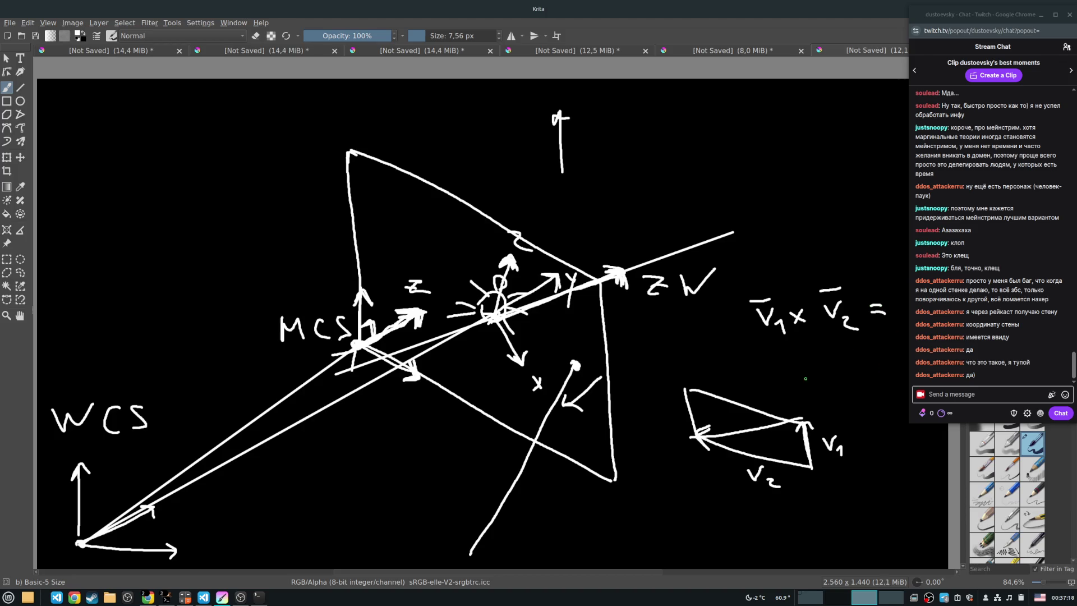
pyautogui.moveTo(792, 360)
pyautogui.mouseDown()
pyautogui.moveTo(801, 378)
pyautogui.moveTo(836, 373)
pyautogui.moveTo(837, 339)
pyautogui.mouseUp()
pyautogui.moveTo(822, 381); pyautogui.dragTo(839, 382)
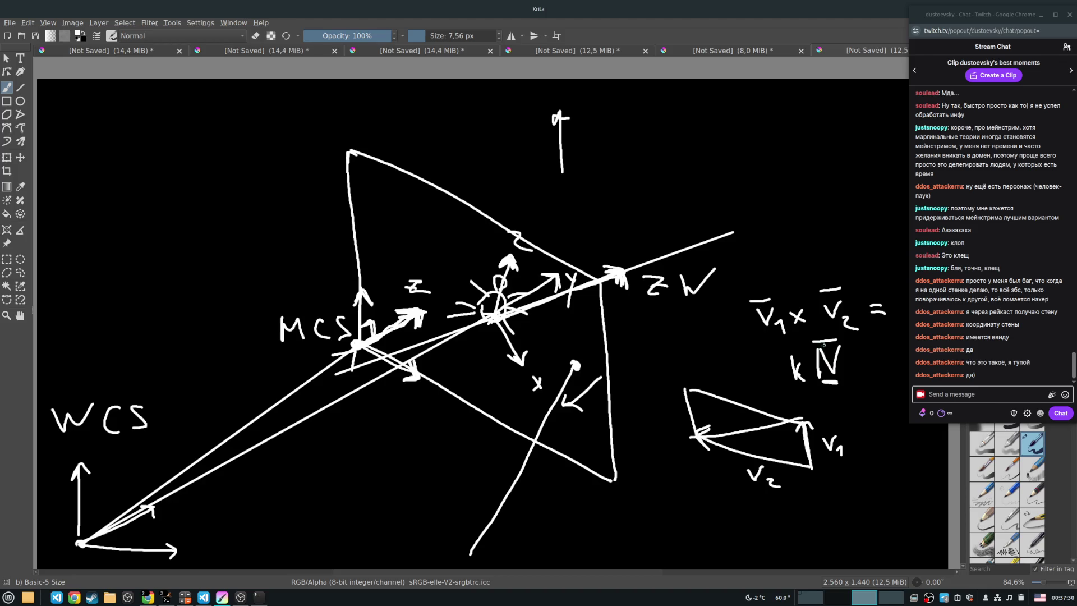
pyautogui.moveTo(683, 328); pyautogui.dragTo(428, 487)
pyautogui.moveTo(585, 376); pyautogui.dragTo(596, 368)
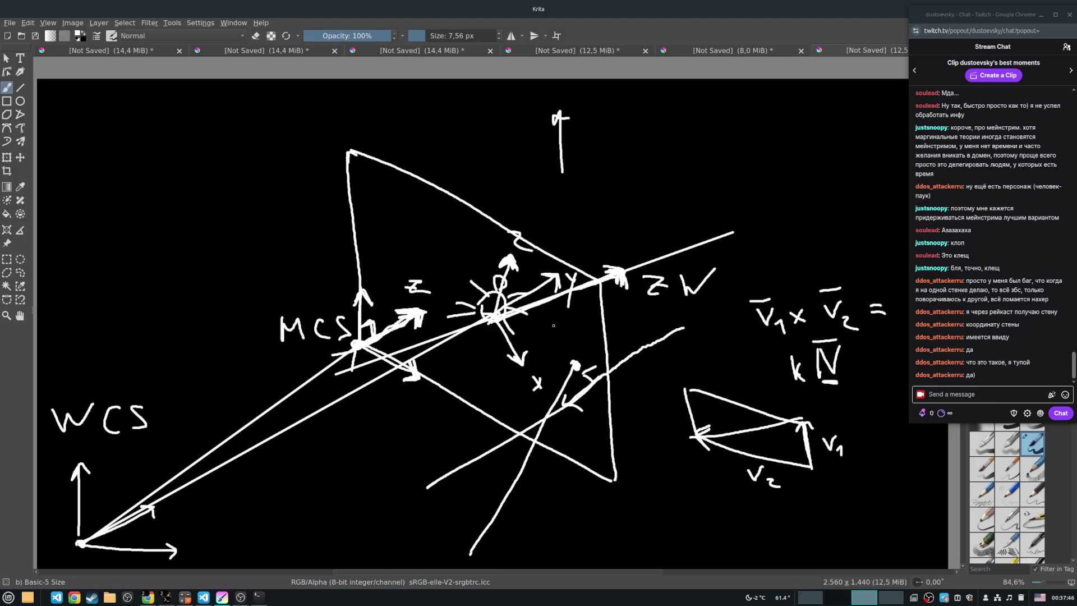
# Draw a small box in the frustum and a horizontal line ending in a dot.
pyautogui.moveTo(555, 339)
pyautogui.mouseDown()
pyautogui.moveTo(592, 308)
pyautogui.moveTo(586, 324)
pyautogui.mouseUp()
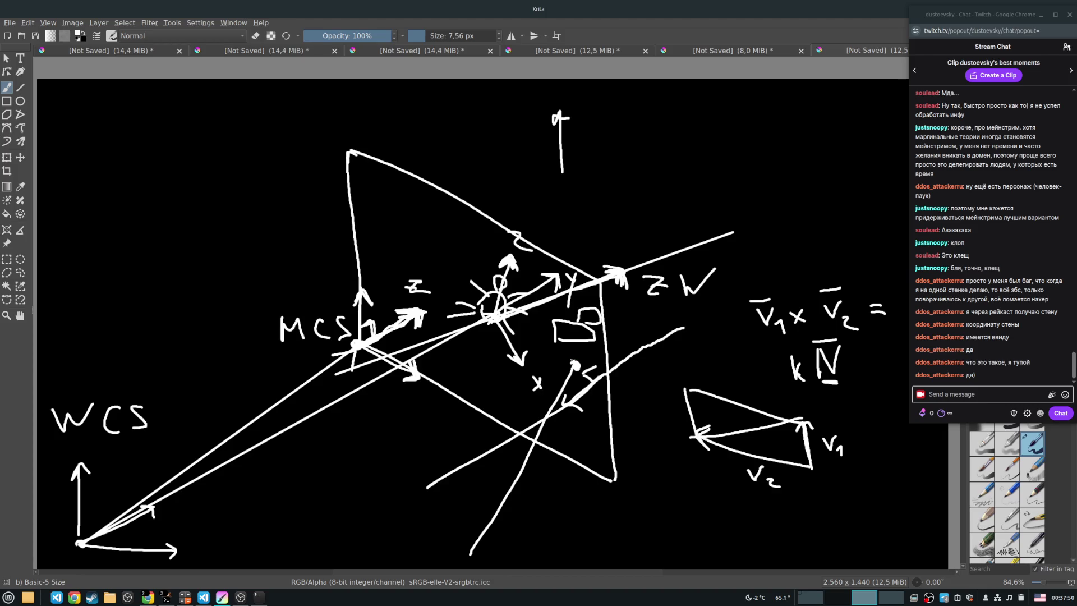
pyautogui.moveTo(223, 246)
pyautogui.mouseDown()
pyautogui.moveTo(440, 233)
pyautogui.moveTo(464, 222)
pyautogui.moveTo(425, 255)
pyautogui.moveTo(432, 220)
pyautogui.mouseUp()
pyautogui.click(442, 234)
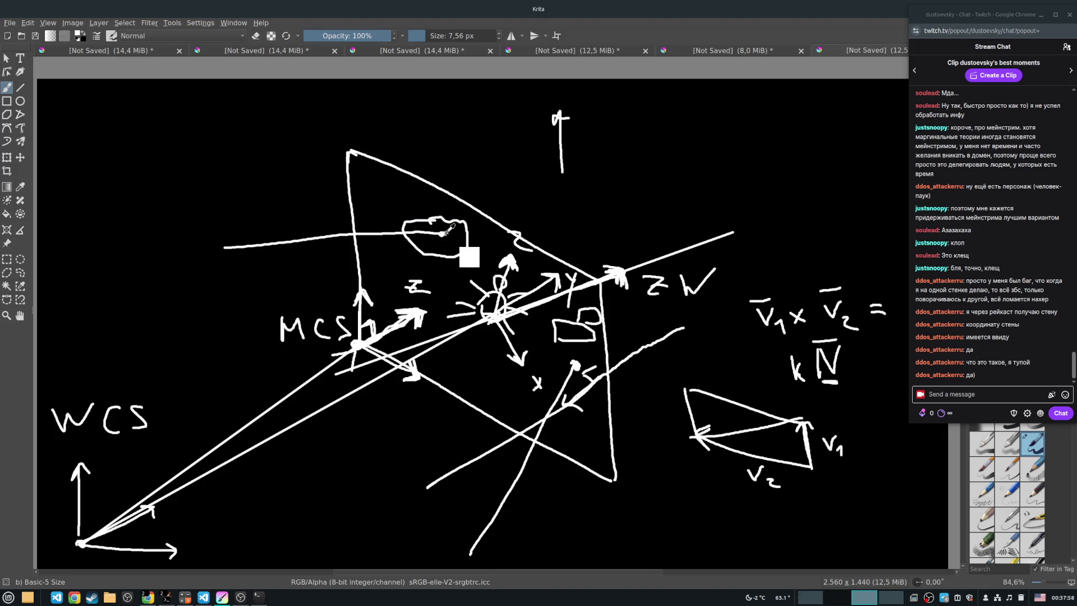
# At 800% zoom, draw a tiny triangle around the line's end point, then zoom back out.
pyautogui.scroll(2, 443, 229)
pyautogui.scroll(5, 441, 233)
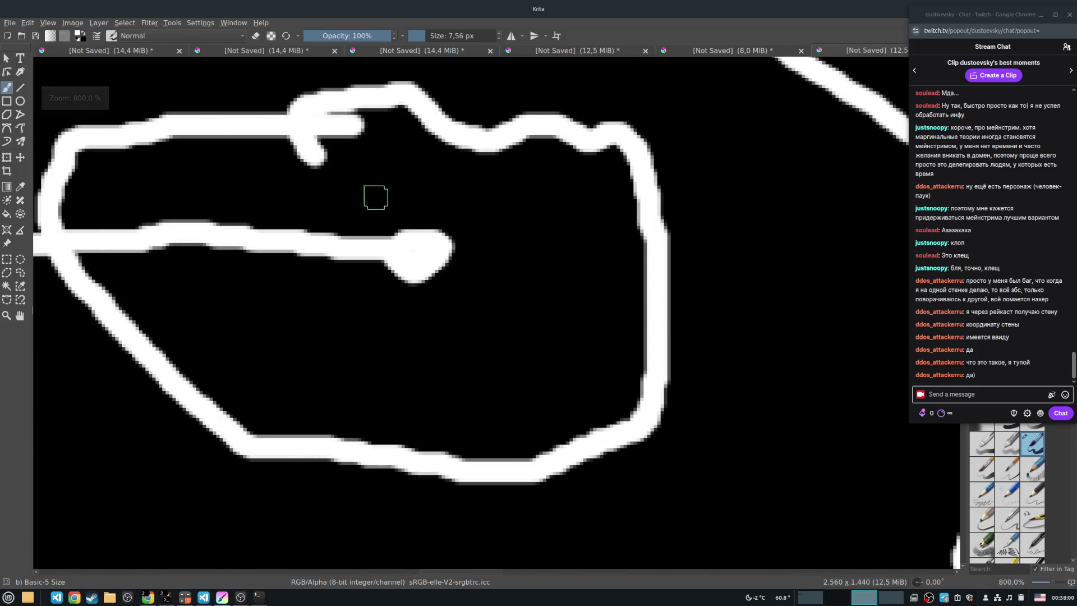
pyautogui.click(368, 183)
pyautogui.moveTo(369, 168)
pyautogui.mouseDown()
pyautogui.moveTo(379, 325)
pyautogui.moveTo(473, 236)
pyautogui.moveTo(573, 287)
pyautogui.mouseUp()
pyautogui.moveTo(378, 328); pyautogui.dragTo(583, 285)
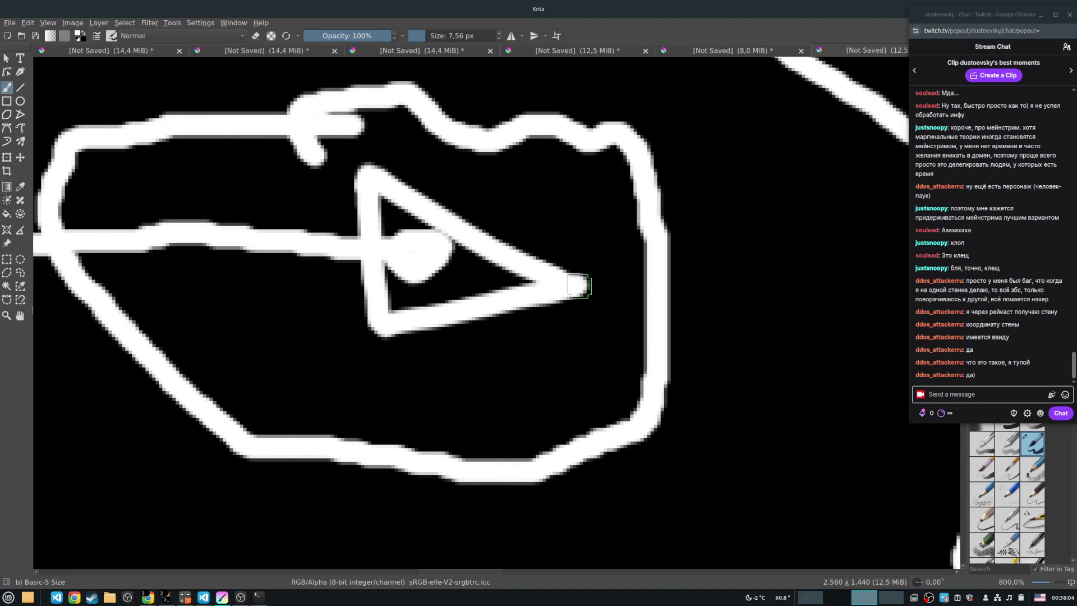
pyautogui.moveTo(396, 201); pyautogui.dragTo(500, 249)
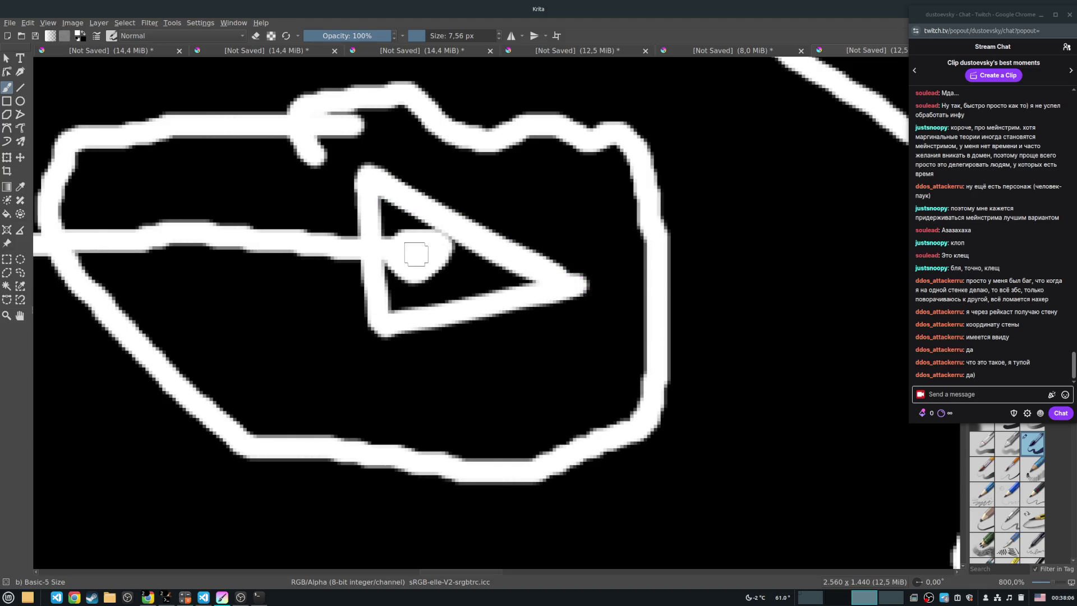
pyautogui.scroll(-1, 425, 233)
pyautogui.moveTo(387, 189)
pyautogui.mouseDown()
pyautogui.moveTo(360, 231)
pyautogui.moveTo(479, 255)
pyautogui.mouseUp()
pyautogui.scroll(-4, 563, 256)
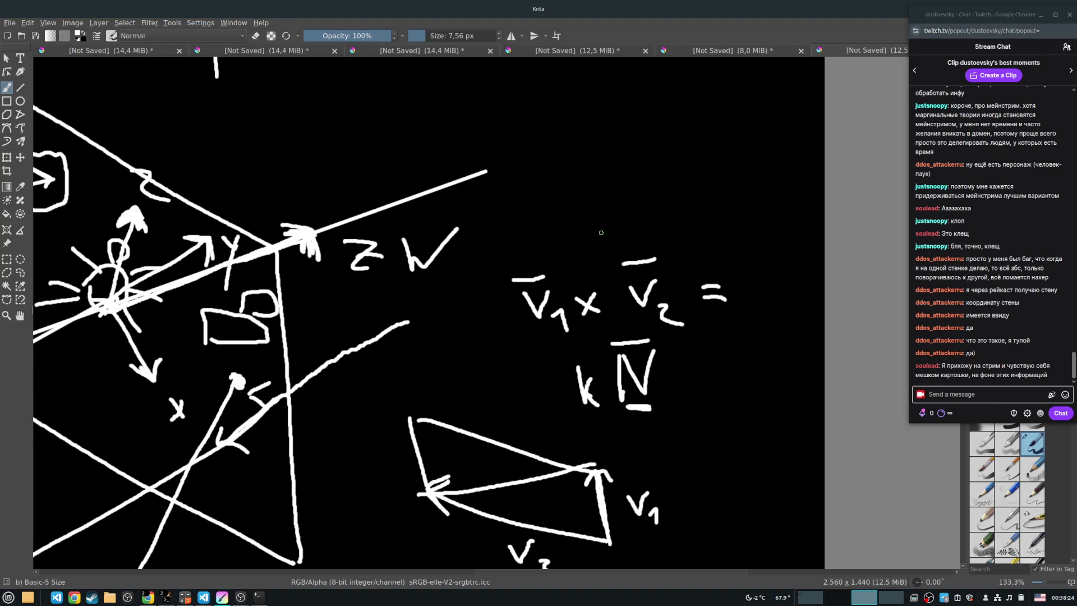
# Zoom out to 66.7% and recentre so the whole axes diagram is visible.
pyautogui.press('1')
pyautogui.moveTo(397, 188)
pyautogui.mouseDown()
pyautogui.moveTo(477, 314)
pyautogui.moveTo(596, 287)
pyautogui.mouseUp()
pyautogui.press('2')
pyautogui.press('1')
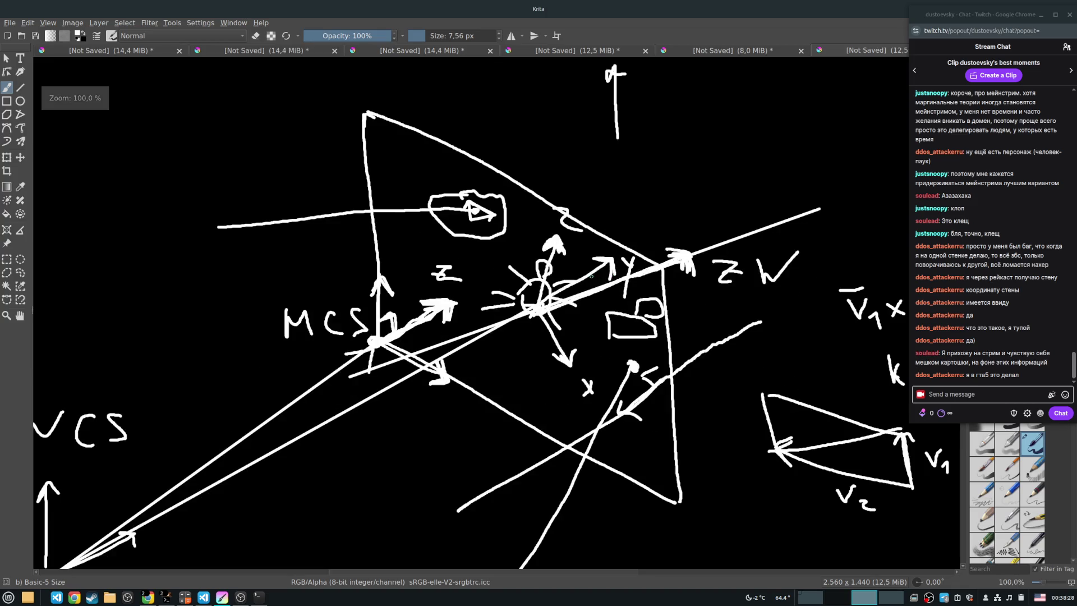
pyautogui.press('2')
pyautogui.press('3')
pyautogui.press('-')
pyautogui.moveTo(624, 256)
pyautogui.mouseDown()
pyautogui.moveTo(567, 209)
pyautogui.moveTo(592, 262)
pyautogui.mouseUp()
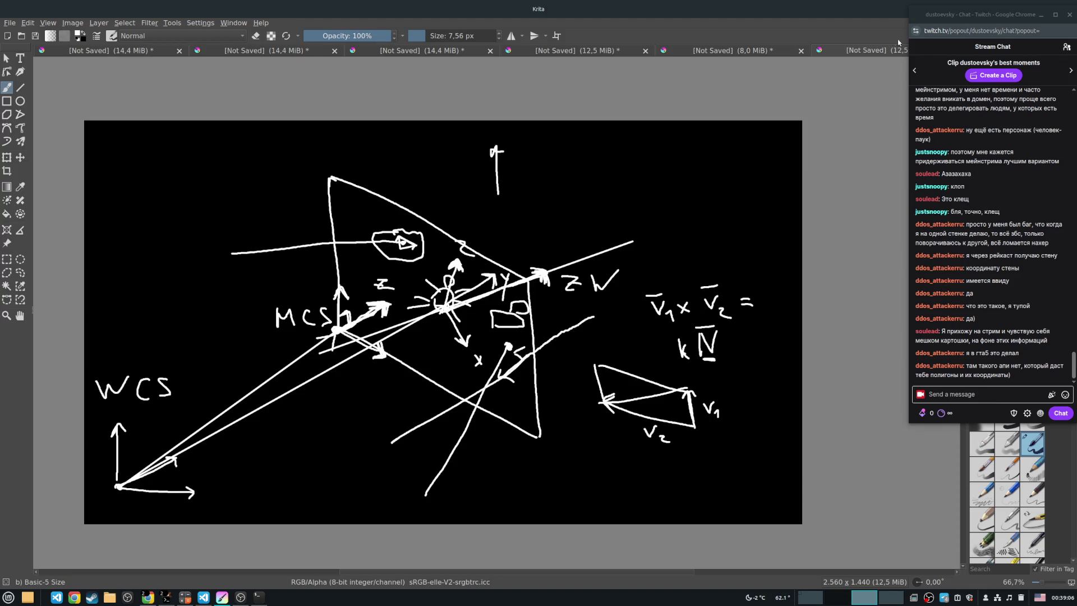
# Glance at the binary multiplication drawing, return to the axes diagram, and start a new document.
pyautogui.click(756, 50)
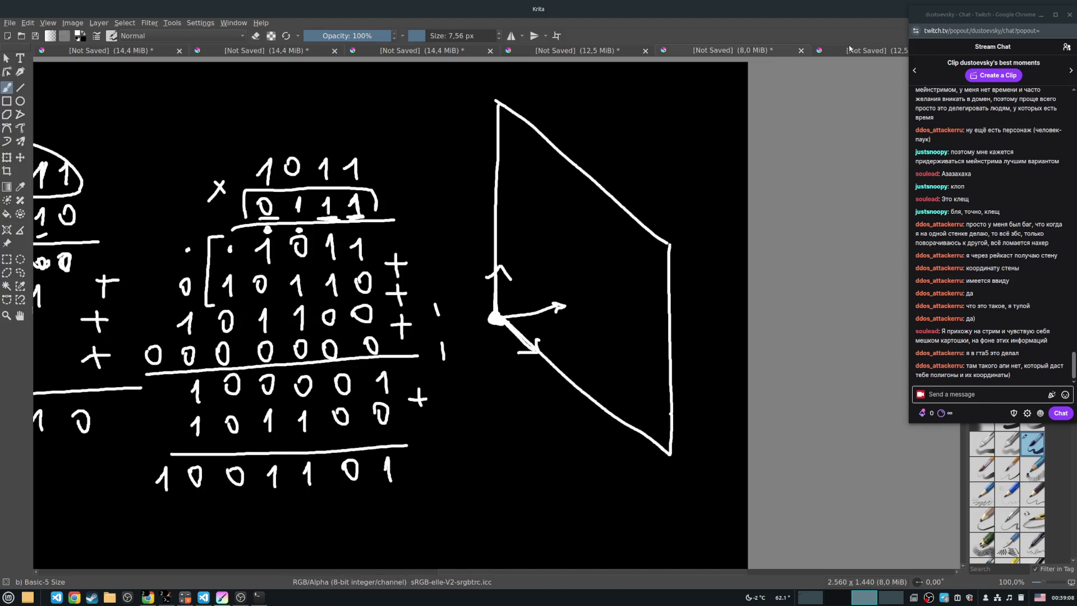
pyautogui.click(853, 51)
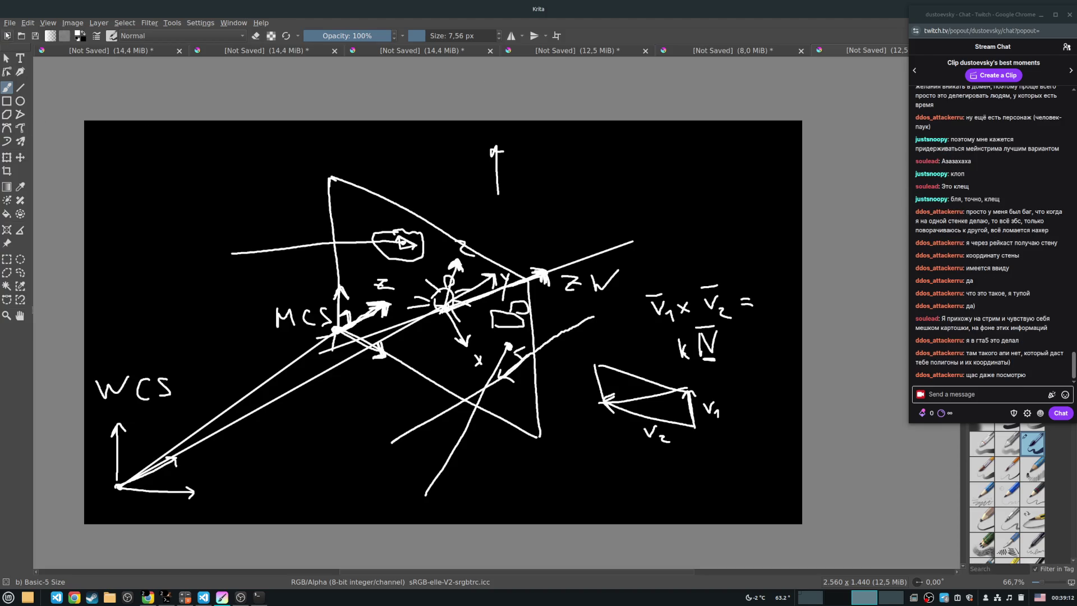
pyautogui.click(12, 23)
# Create a 2560×1440 black canvas and handwrite 1011 × 1010 on it.
pyautogui.click(26, 32)
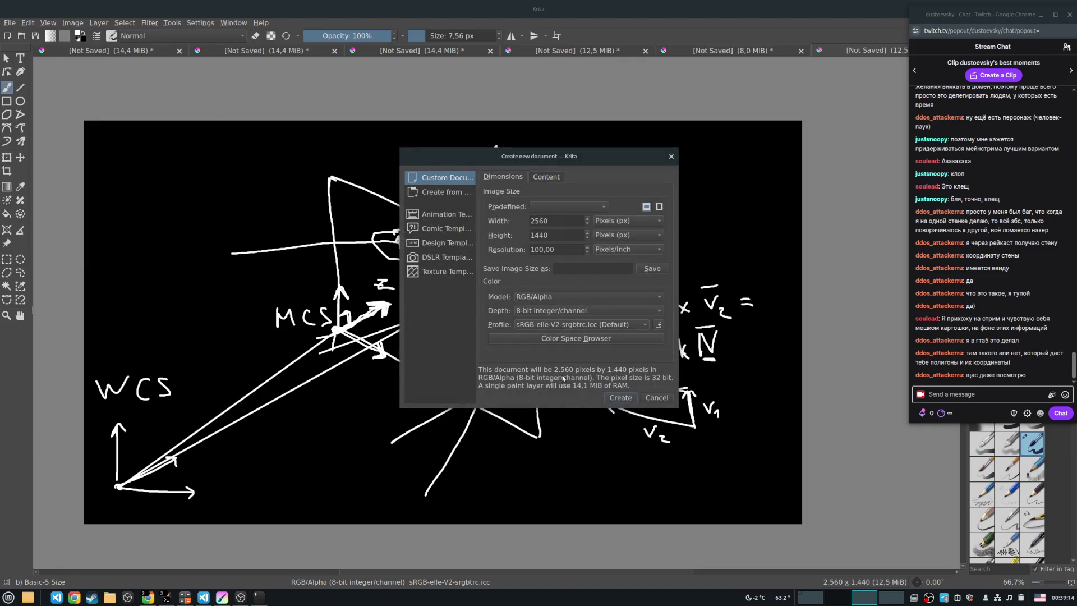
pyautogui.click(621, 397)
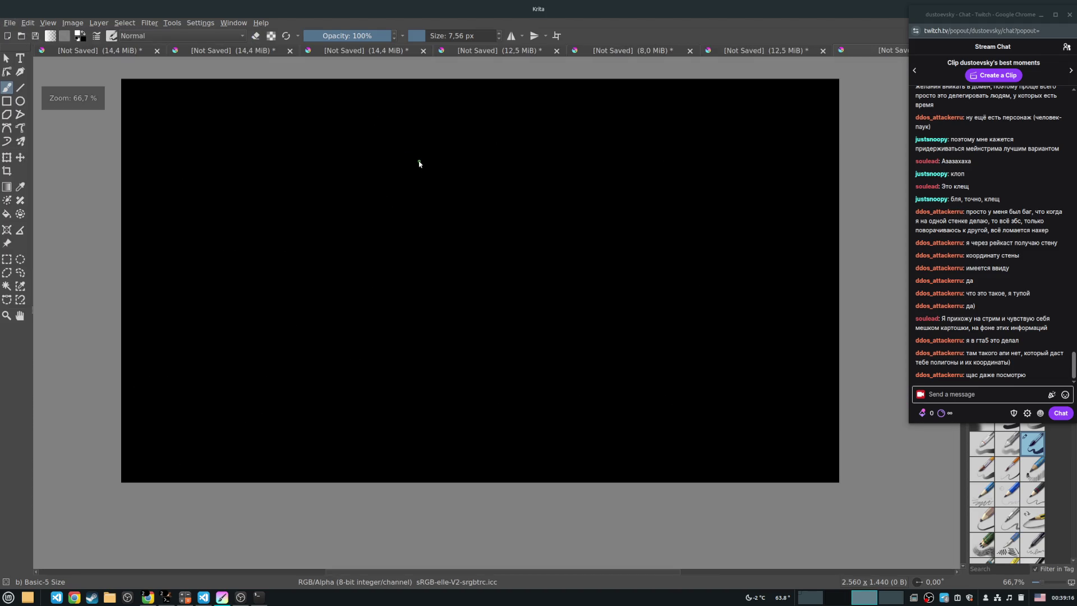
pyautogui.scroll(2, 385, 137)
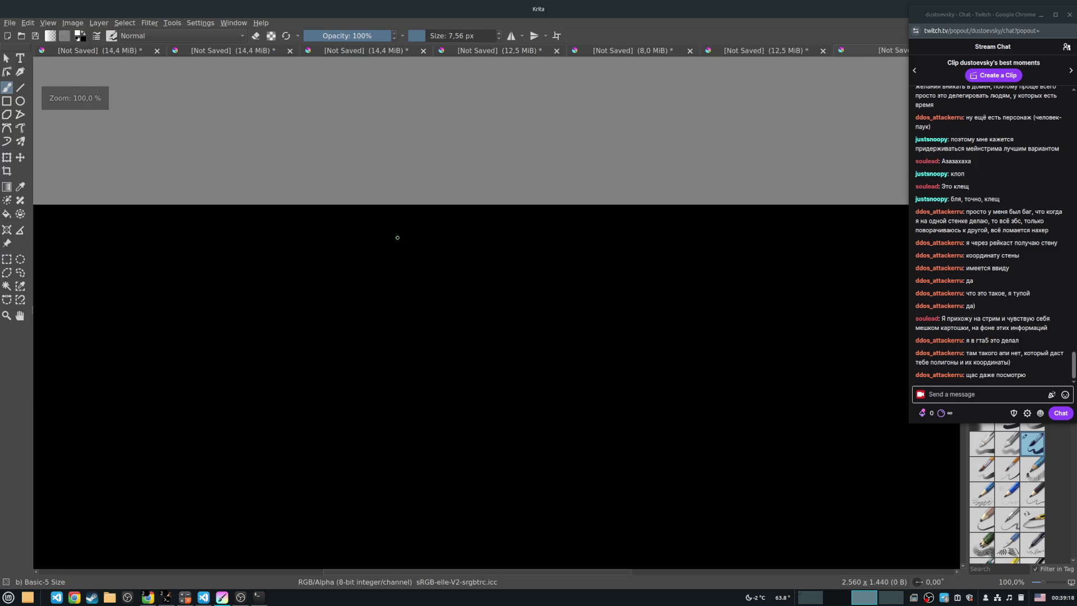
pyautogui.moveTo(374, 259)
pyautogui.mouseDown()
pyautogui.moveTo(385, 251)
pyautogui.moveTo(391, 281)
pyautogui.mouseUp()
pyautogui.moveTo(422, 249)
pyautogui.mouseDown()
pyautogui.moveTo(463, 251)
pyautogui.moveTo(466, 272)
pyautogui.mouseUp()
pyautogui.moveTo(485, 259); pyautogui.dragTo(494, 272)
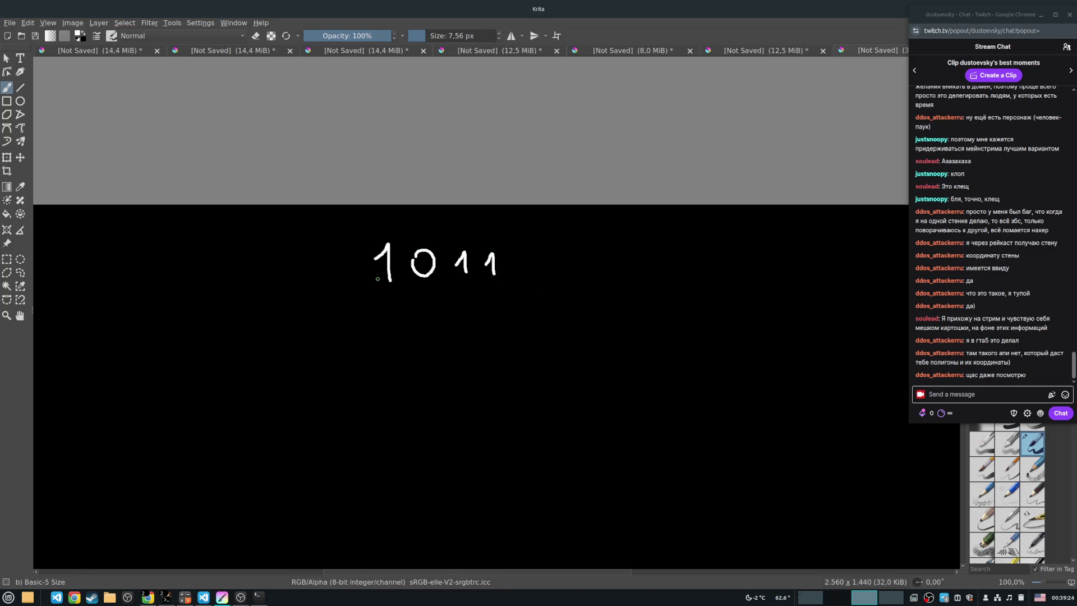
pyautogui.moveTo(331, 281)
pyautogui.mouseDown()
pyautogui.moveTo(346, 295)
pyautogui.moveTo(330, 296)
pyautogui.mouseUp()
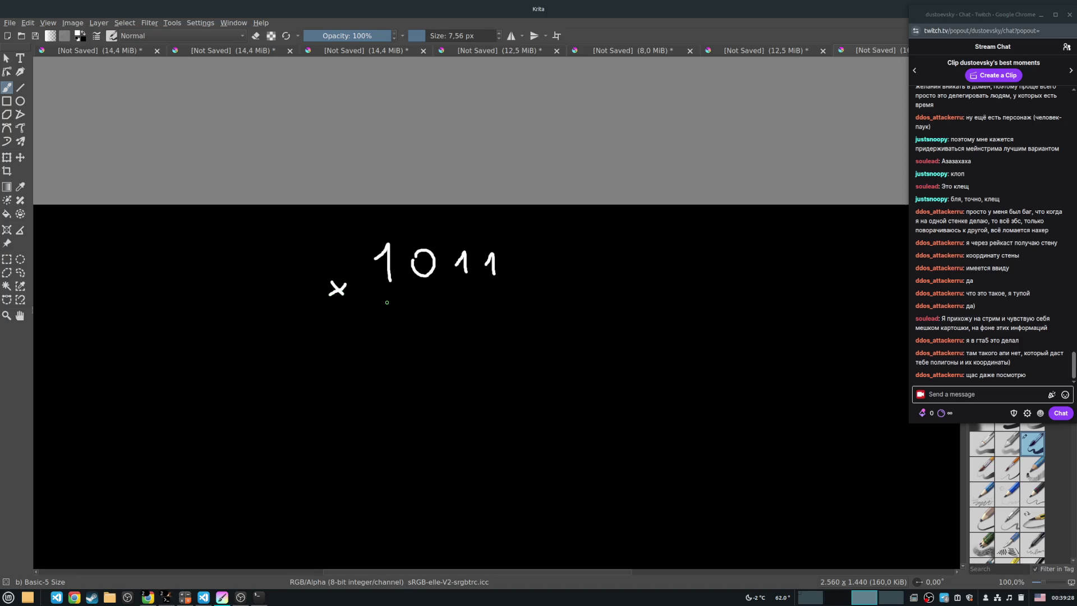
pyautogui.moveTo(379, 305)
pyautogui.mouseDown()
pyautogui.moveTo(390, 318)
pyautogui.moveTo(422, 299)
pyautogui.moveTo(488, 317)
pyautogui.mouseUp()
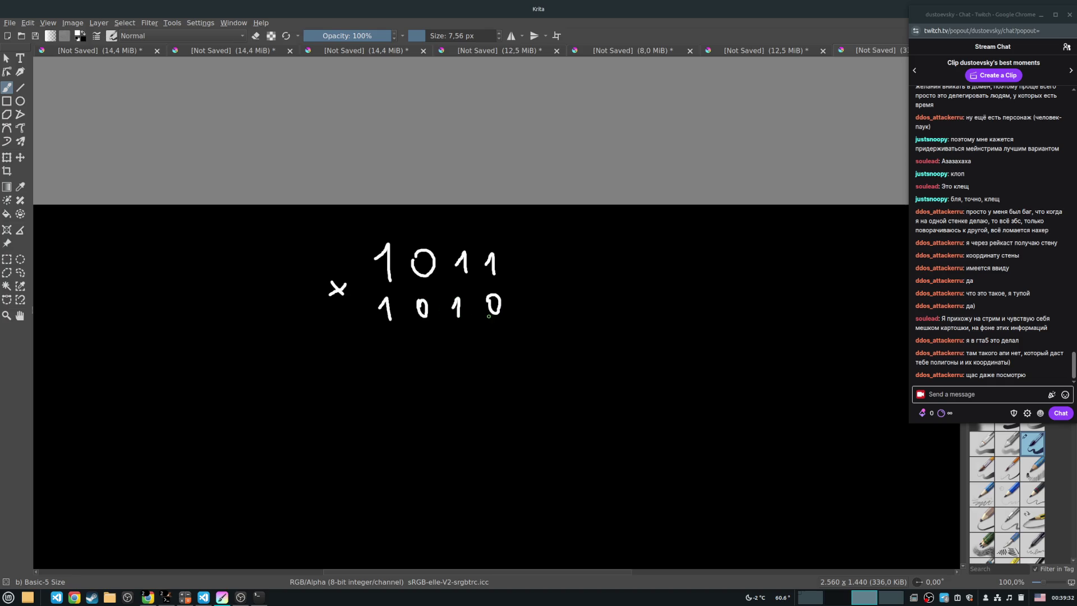
# Rule a line under 1010, underline its last digit, and write 0000 below.
pyautogui.moveTo(349, 332); pyautogui.dragTo(530, 327)
pyautogui.scroll(-2, 515, 234)
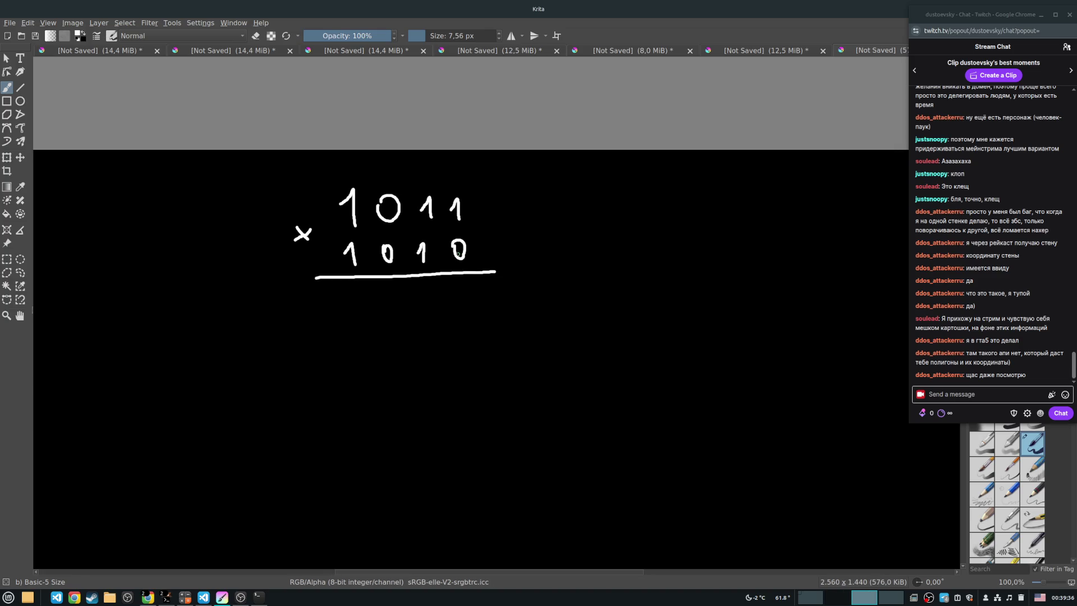
pyautogui.moveTo(449, 267); pyautogui.dragTo(470, 269)
pyautogui.moveTo(454, 296)
pyautogui.mouseDown()
pyautogui.moveTo(466, 306)
pyautogui.moveTo(456, 287)
pyautogui.moveTo(348, 303)
pyautogui.moveTo(359, 286)
pyautogui.mouseUp()
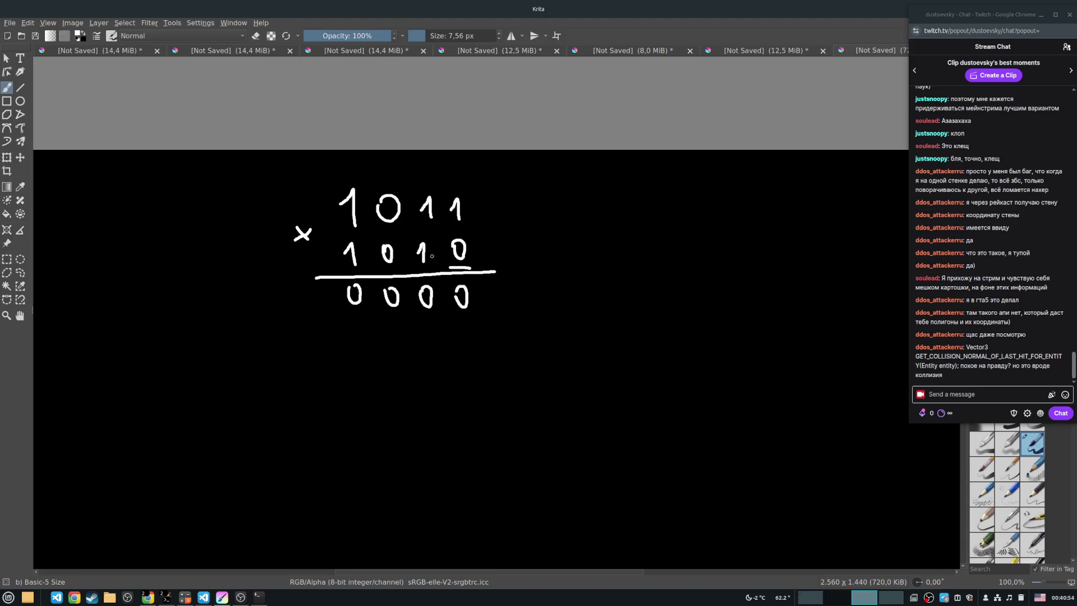
# Underline each digit of 1010 in turn while writing the next partial-product rows.
pyautogui.moveTo(419, 270); pyautogui.dragTo(436, 270)
pyautogui.moveTo(424, 323)
pyautogui.mouseDown()
pyautogui.moveTo(431, 344)
pyautogui.moveTo(353, 321)
pyautogui.moveTo(315, 327)
pyautogui.moveTo(322, 345)
pyautogui.mouseUp()
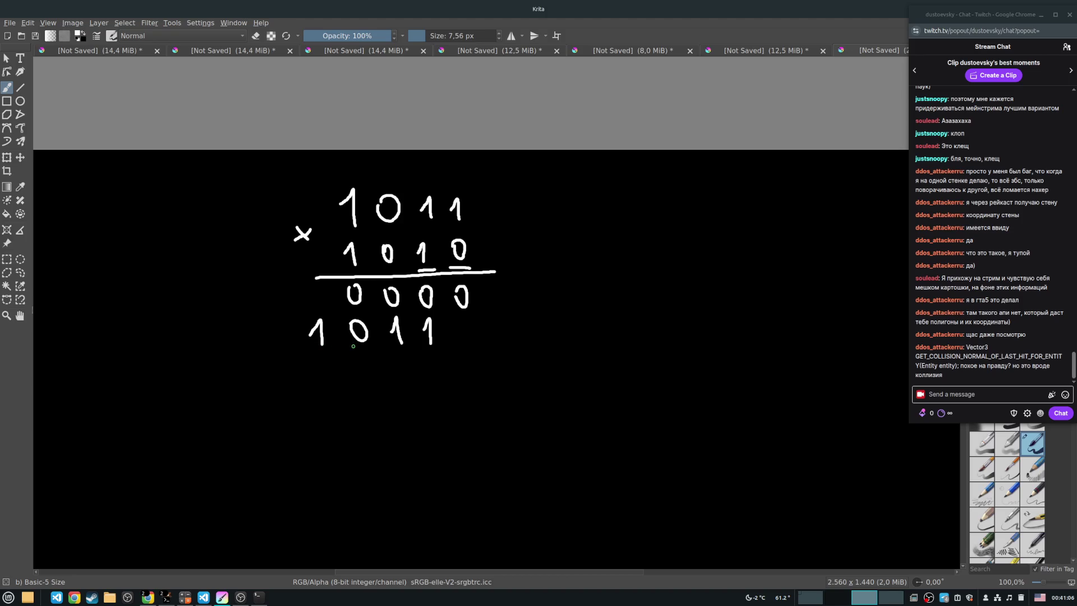
pyautogui.moveTo(378, 270); pyautogui.dragTo(397, 269)
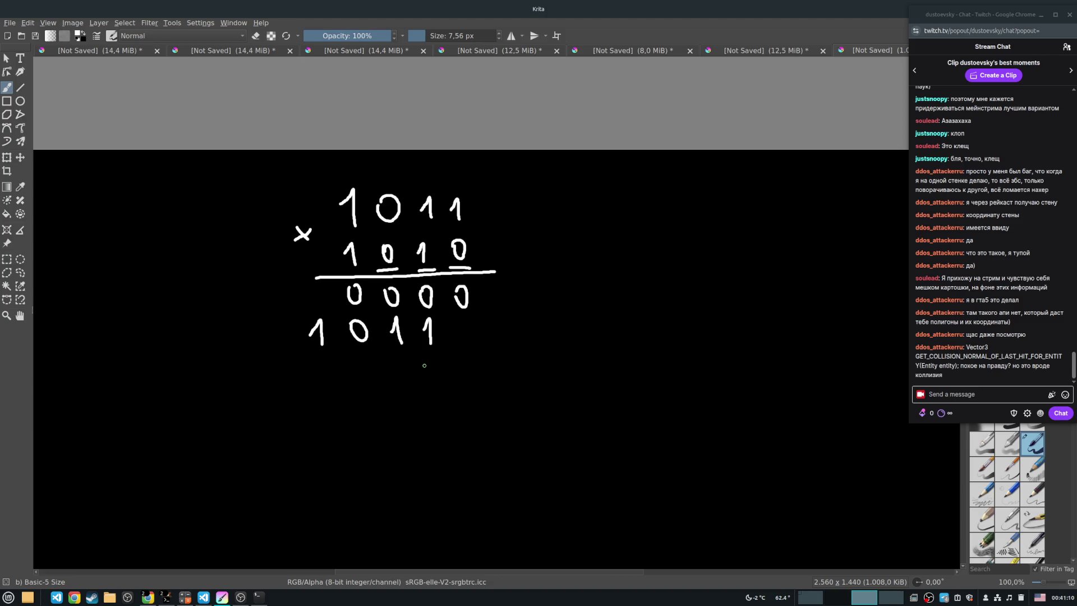
pyautogui.moveTo(394, 353); pyautogui.dragTo(276, 360)
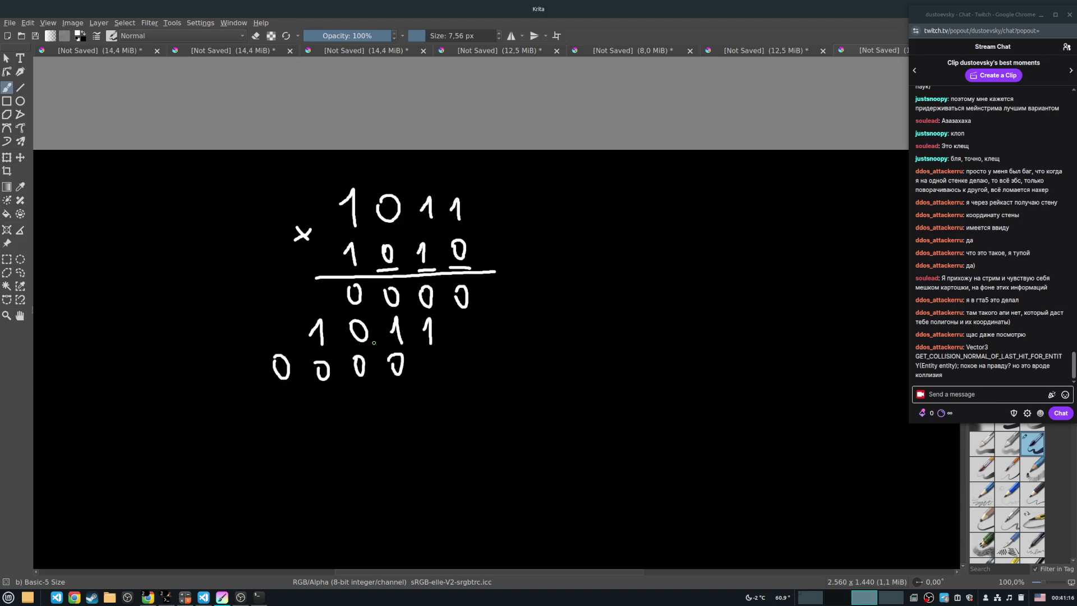
pyautogui.moveTo(343, 270); pyautogui.dragTo(371, 270)
pyautogui.moveTo(354, 396)
pyautogui.mouseDown()
pyautogui.moveTo(360, 422)
pyautogui.moveTo(281, 409)
pyautogui.moveTo(290, 394)
pyautogui.moveTo(254, 419)
pyautogui.moveTo(507, 408)
pyautogui.mouseUp()
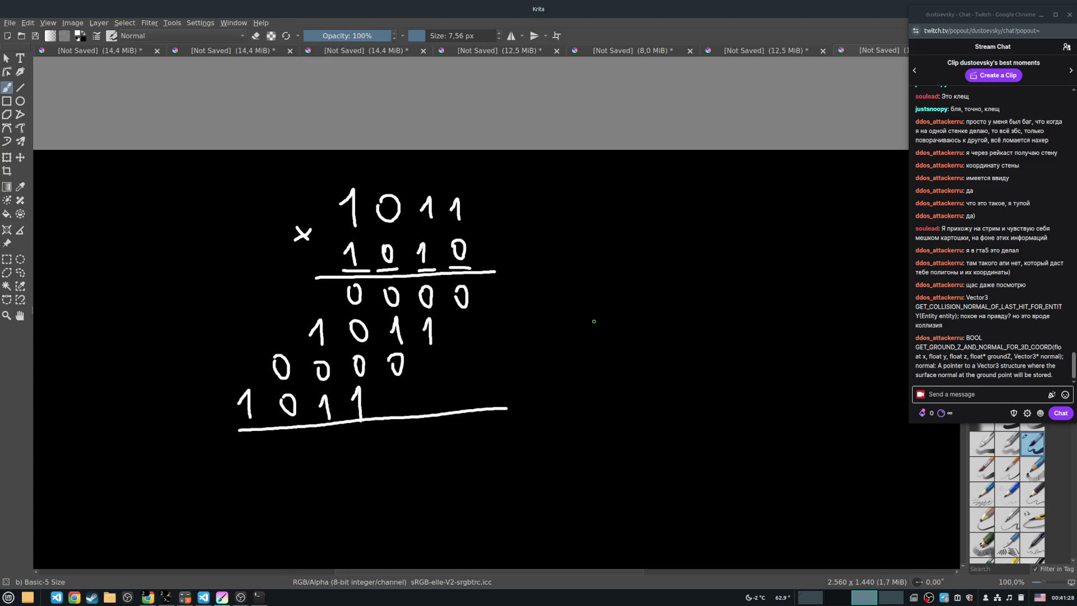
# Pad the rows to 10110, 000000 and 1011000, add plus signs, and strike out 0000.
pyautogui.moveTo(463, 321)
pyautogui.mouseDown()
pyautogui.moveTo(470, 334)
pyautogui.moveTo(463, 320)
pyautogui.mouseUp()
pyautogui.moveTo(427, 355)
pyautogui.mouseDown()
pyautogui.moveTo(432, 368)
pyautogui.moveTo(427, 353)
pyautogui.moveTo(453, 358)
pyautogui.mouseUp()
pyautogui.moveTo(383, 391)
pyautogui.mouseDown()
pyautogui.moveTo(386, 407)
pyautogui.moveTo(387, 391)
pyautogui.moveTo(474, 387)
pyautogui.mouseUp()
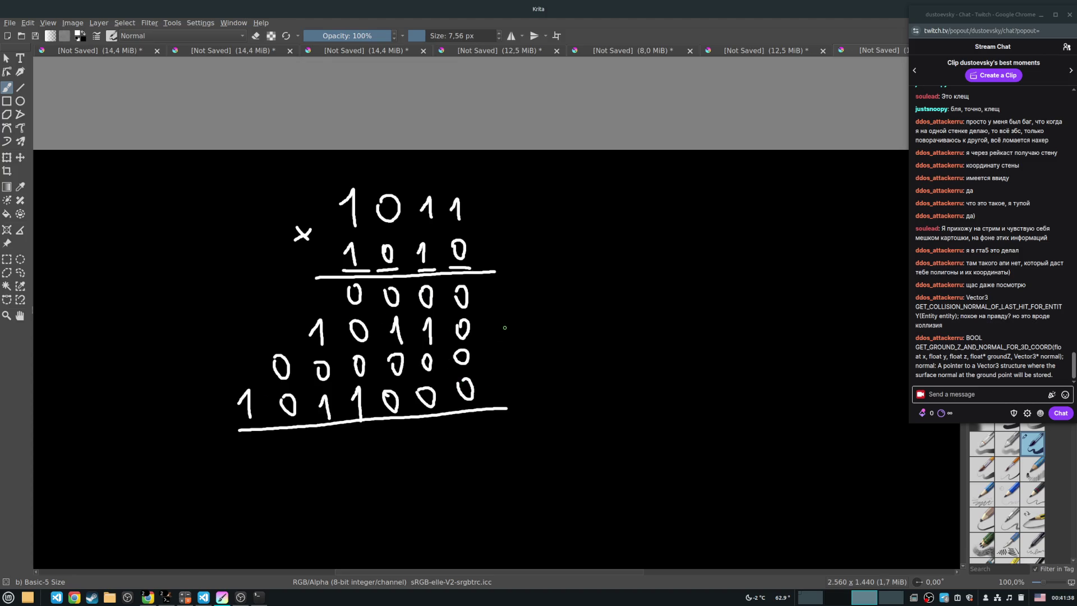
pyautogui.moveTo(483, 313)
pyautogui.mouseDown()
pyautogui.moveTo(503, 311)
pyautogui.moveTo(508, 393)
pyautogui.mouseUp()
pyautogui.moveTo(579, 357); pyautogui.dragTo(447, 247)
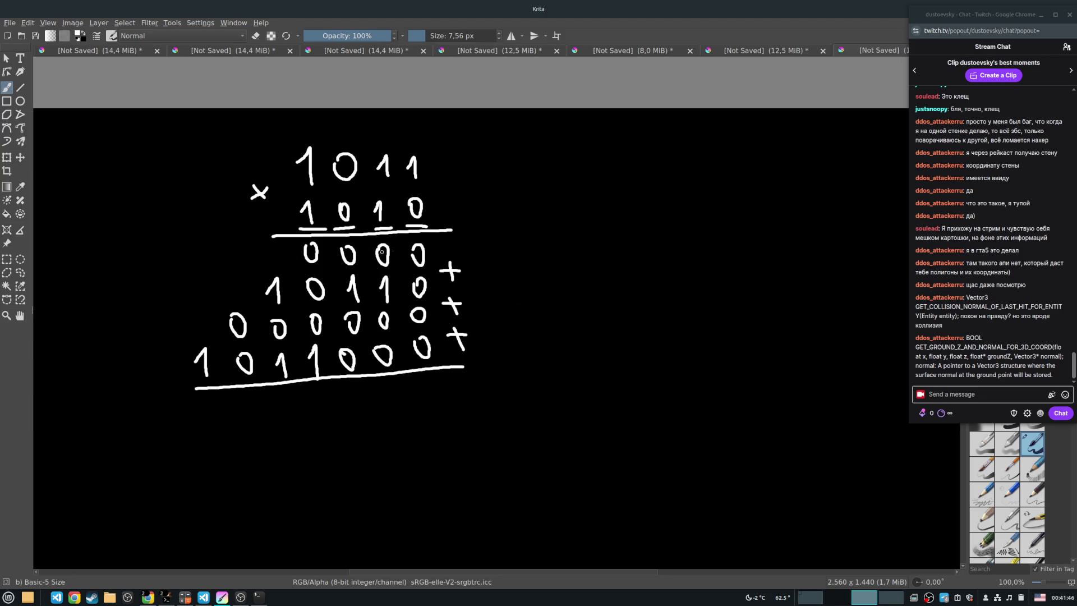
pyautogui.moveTo(280, 259); pyautogui.dragTo(467, 252)
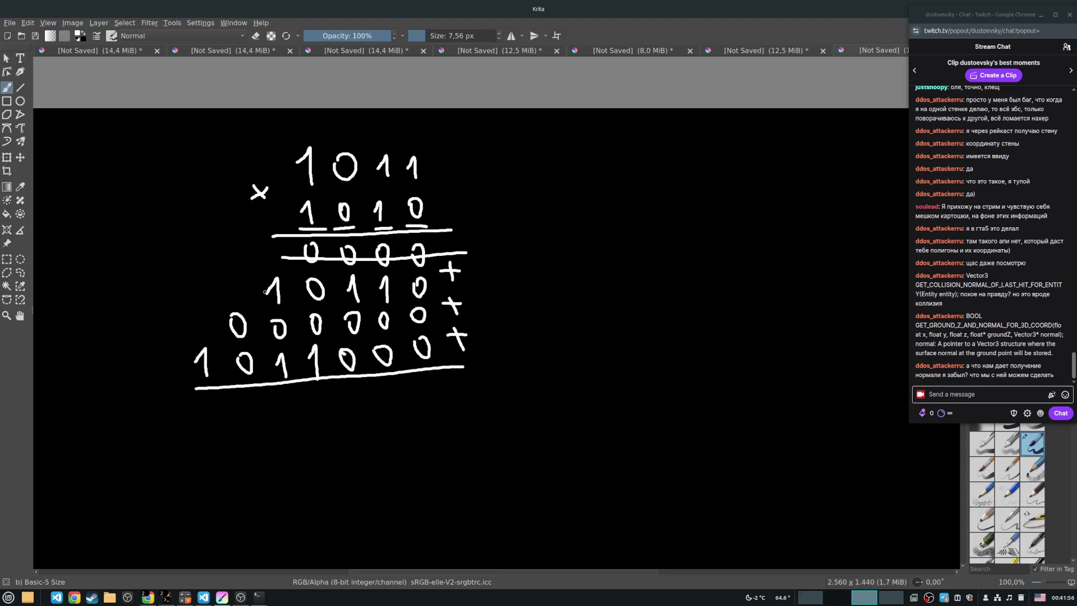
# Bracket the first two partial products and copy 1011000 beneath the closing rule.
pyautogui.moveTo(475, 271)
pyautogui.mouseDown()
pyautogui.moveTo(497, 271)
pyautogui.moveTo(486, 322)
pyautogui.mouseUp()
pyautogui.scroll(-2, 318, 319)
pyautogui.scroll(-3, 412, 322)
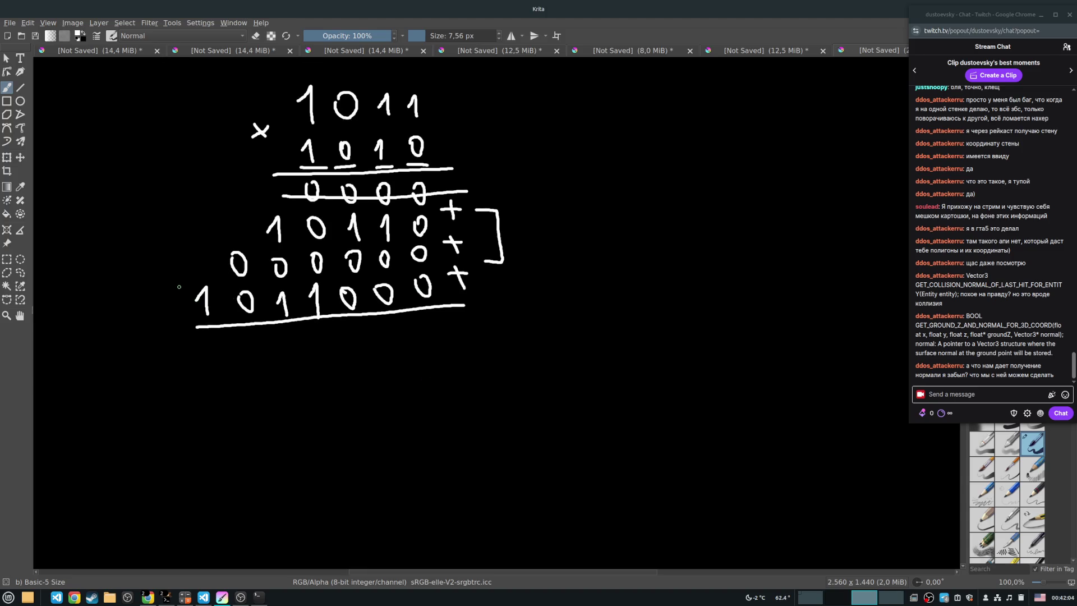
pyautogui.moveTo(191, 285)
pyautogui.mouseDown()
pyautogui.moveTo(423, 276)
pyautogui.moveTo(222, 318)
pyautogui.moveTo(190, 288)
pyautogui.mouseUp()
pyautogui.hotkey('ctrl', 'z')
pyautogui.moveTo(432, 326)
pyautogui.mouseDown()
pyautogui.moveTo(426, 341)
pyautogui.moveTo(432, 325)
pyautogui.mouseUp()
pyautogui.moveTo(394, 330)
pyautogui.mouseDown()
pyautogui.moveTo(387, 343)
pyautogui.moveTo(394, 330)
pyautogui.moveTo(348, 331)
pyautogui.moveTo(317, 356)
pyautogui.moveTo(284, 360)
pyautogui.moveTo(255, 353)
pyautogui.moveTo(250, 336)
pyautogui.moveTo(214, 363)
pyautogui.mouseUp()
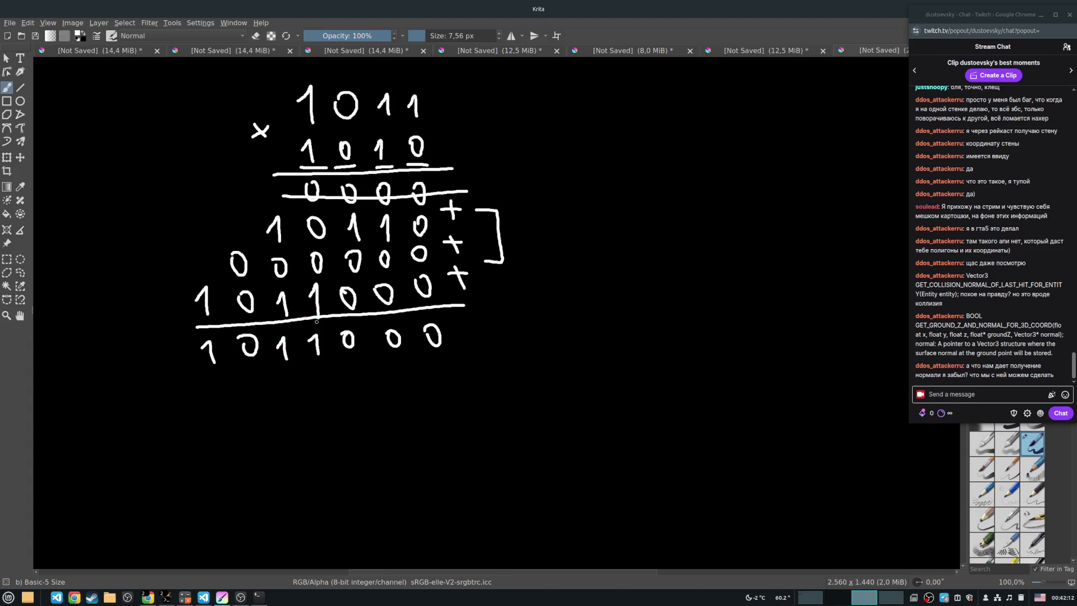
pyautogui.moveTo(445, 336); pyautogui.dragTo(389, 168)
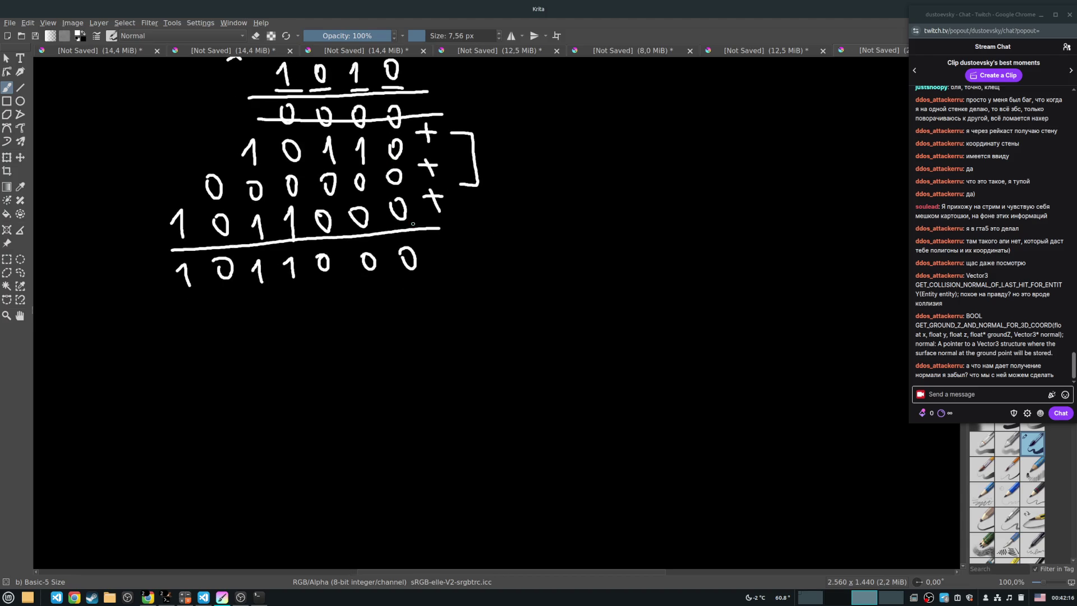
# Write 010110 under 1011000 with a plus sign and rule, and bracket the upper partial products.
pyautogui.moveTo(410, 293)
pyautogui.mouseDown()
pyautogui.moveTo(415, 312)
pyautogui.moveTo(410, 292)
pyautogui.moveTo(375, 324)
pyautogui.mouseUp()
pyautogui.moveTo(322, 303)
pyautogui.mouseDown()
pyautogui.moveTo(329, 327)
pyautogui.moveTo(285, 302)
pyautogui.moveTo(262, 328)
pyautogui.mouseUp()
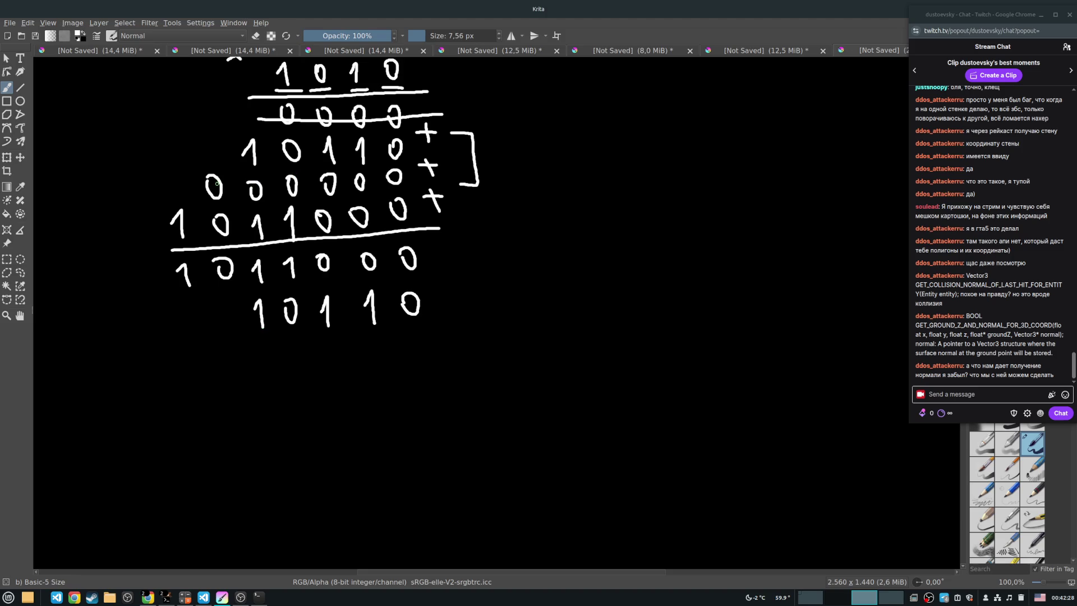
pyautogui.moveTo(220, 313)
pyautogui.mouseDown()
pyautogui.moveTo(234, 312)
pyautogui.moveTo(221, 307)
pyautogui.mouseUp()
pyautogui.moveTo(171, 350); pyautogui.dragTo(425, 330)
pyautogui.moveTo(429, 281)
pyautogui.mouseDown()
pyautogui.moveTo(458, 279)
pyautogui.moveTo(450, 292)
pyautogui.mouseUp()
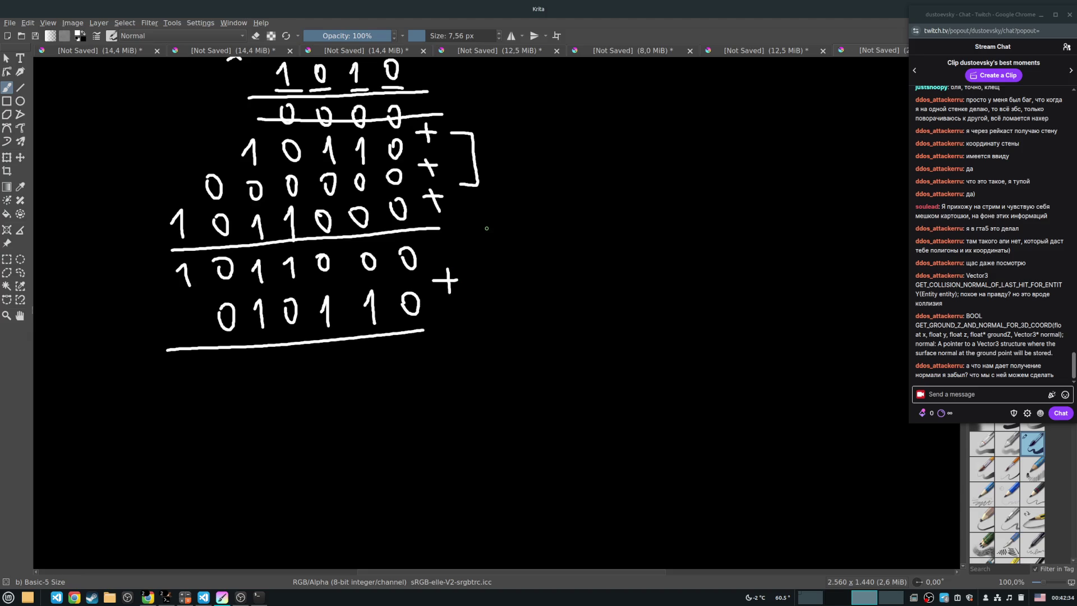
pyautogui.scroll(3, 414, 256)
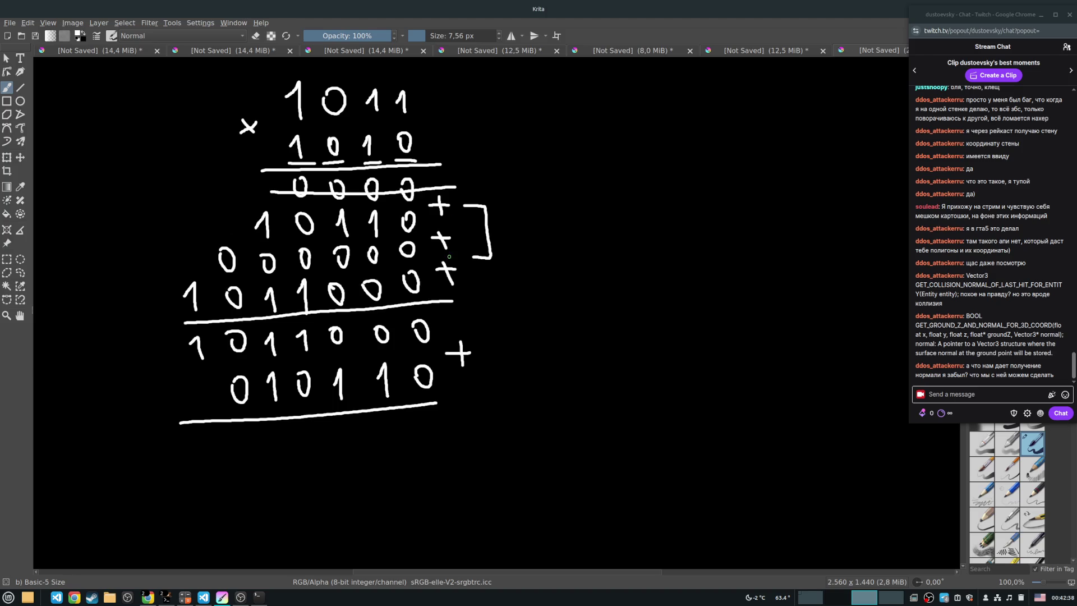
pyautogui.moveTo(227, 213)
pyautogui.mouseDown()
pyautogui.moveTo(211, 225)
pyautogui.moveTo(222, 270)
pyautogui.mouseUp()
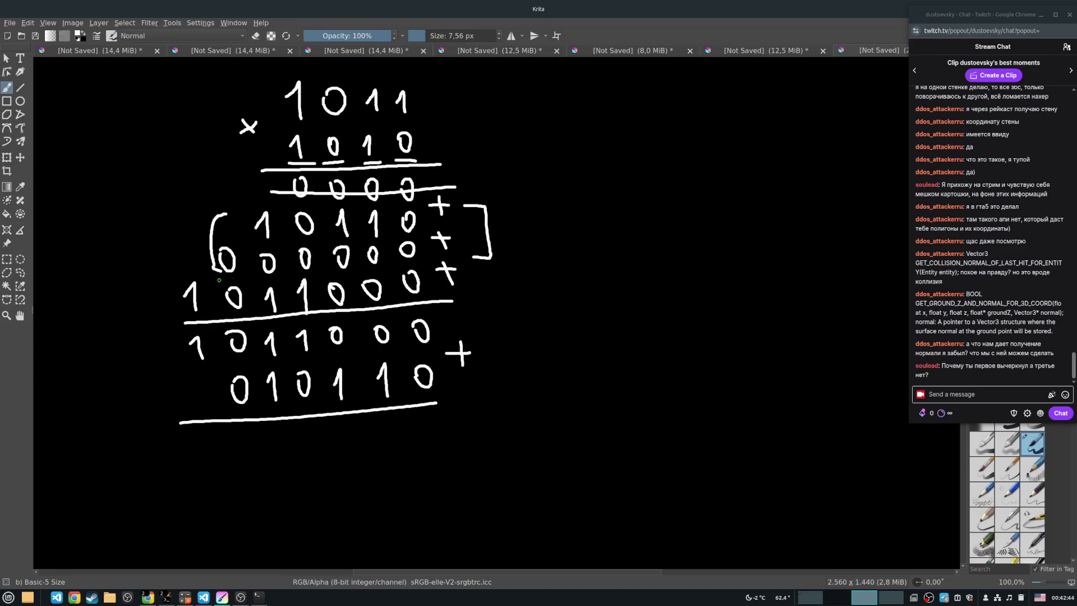
pyautogui.scroll(-3, 411, 292)
# Write the sum 1101110 beneath the rule, padding the lower row to 0010110.
pyautogui.moveTo(420, 352)
pyautogui.mouseDown()
pyautogui.moveTo(382, 359)
pyautogui.moveTo(389, 384)
pyautogui.moveTo(341, 365)
pyautogui.moveTo(342, 388)
pyautogui.moveTo(301, 365)
pyautogui.moveTo(306, 390)
pyautogui.mouseUp()
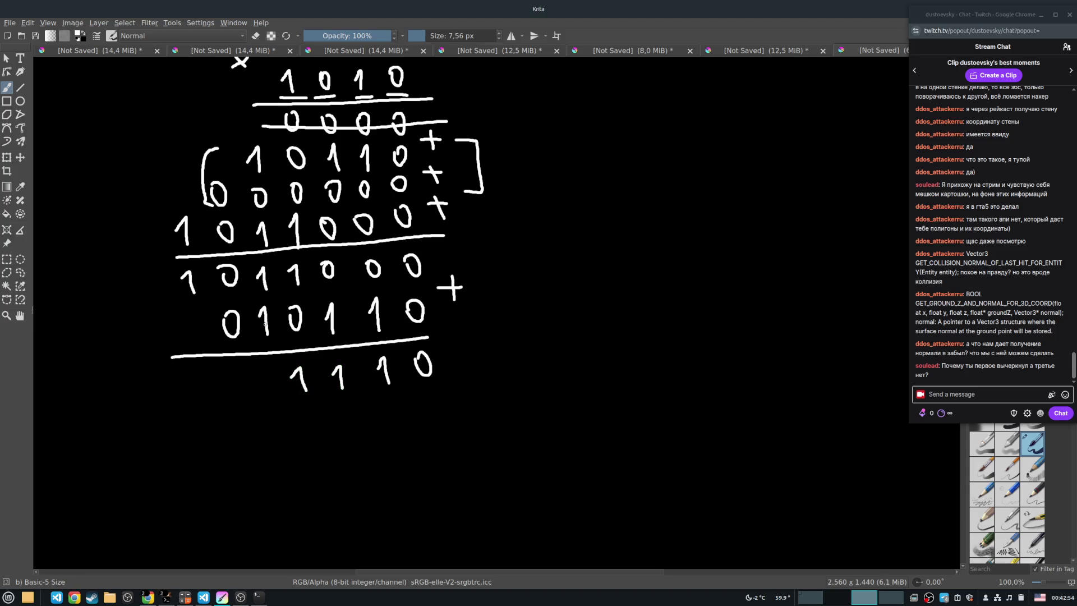
pyautogui.moveTo(263, 379); pyautogui.dragTo(268, 375)
pyautogui.moveTo(232, 255); pyautogui.dragTo(231, 260)
pyautogui.moveTo(225, 387)
pyautogui.mouseDown()
pyautogui.moveTo(233, 368)
pyautogui.moveTo(235, 399)
pyautogui.mouseUp()
pyautogui.moveTo(203, 322)
pyautogui.mouseDown()
pyautogui.moveTo(194, 340)
pyautogui.moveTo(205, 321)
pyautogui.mouseUp()
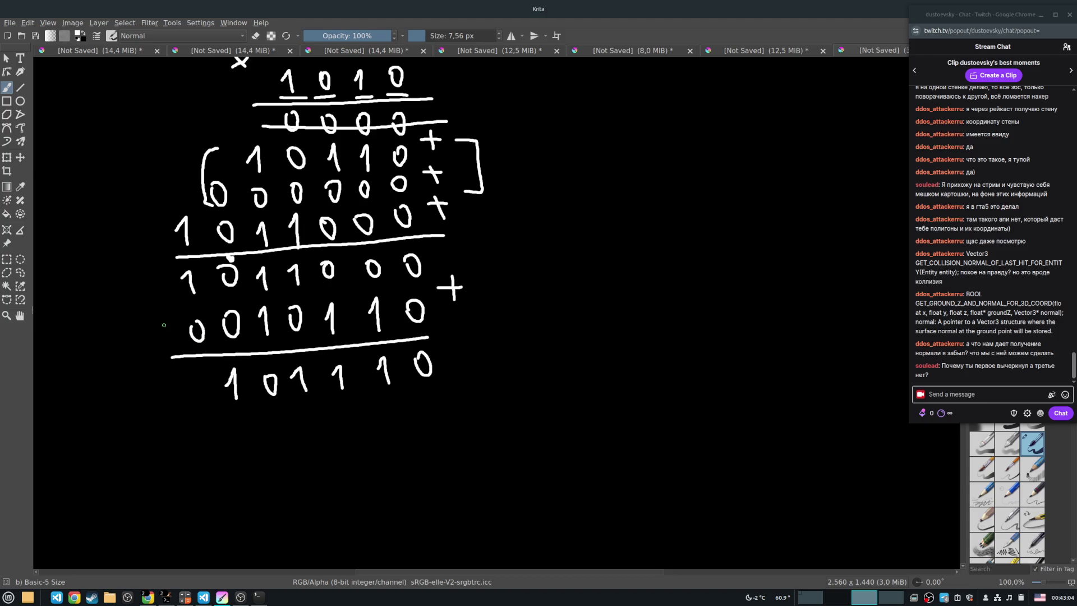
pyautogui.moveTo(190, 386)
pyautogui.mouseDown()
pyautogui.moveTo(204, 369)
pyautogui.moveTo(206, 393)
pyautogui.mouseUp()
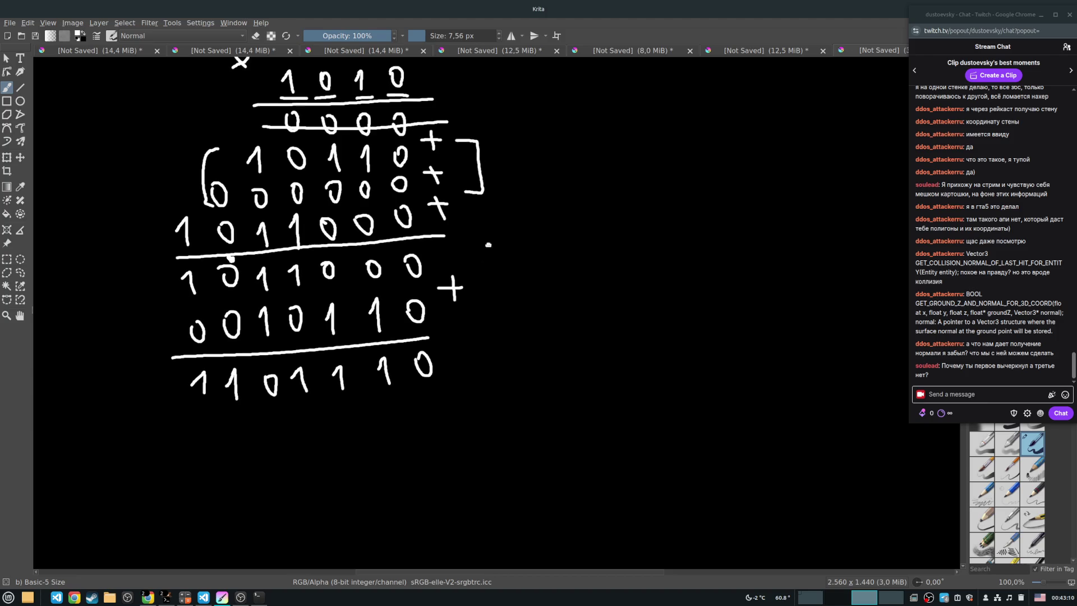
pyautogui.scroll(5, 485, 272)
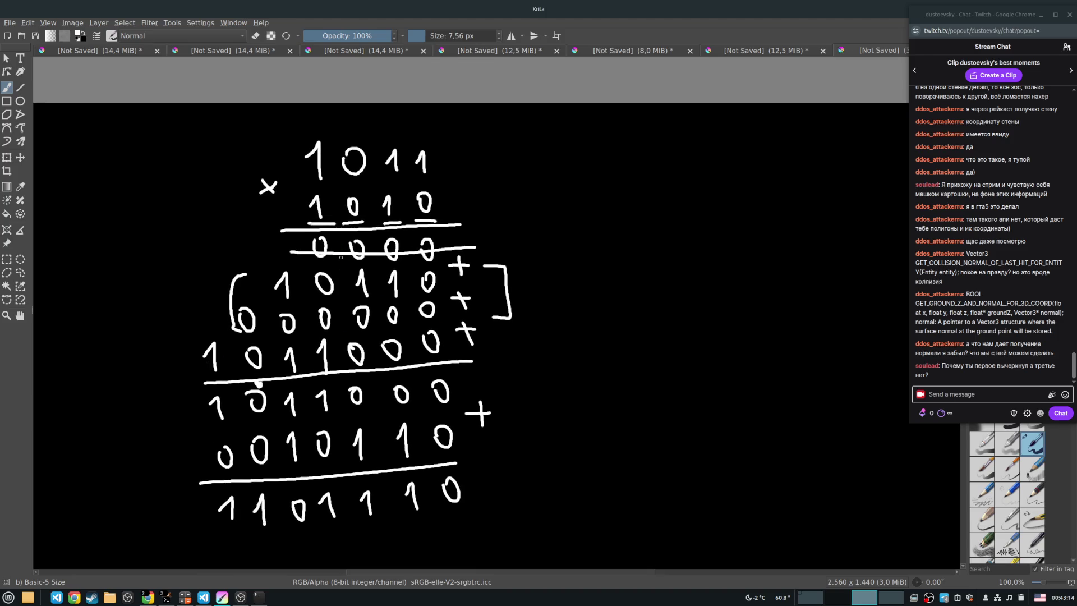
# Bolden the crossed-out 0000 and strike through the zero row inside the bracket.
pyautogui.moveTo(328, 238)
pyautogui.mouseDown()
pyautogui.moveTo(318, 257)
pyautogui.moveTo(368, 250)
pyautogui.mouseUp()
pyautogui.moveTo(232, 327); pyautogui.dragTo(431, 309)
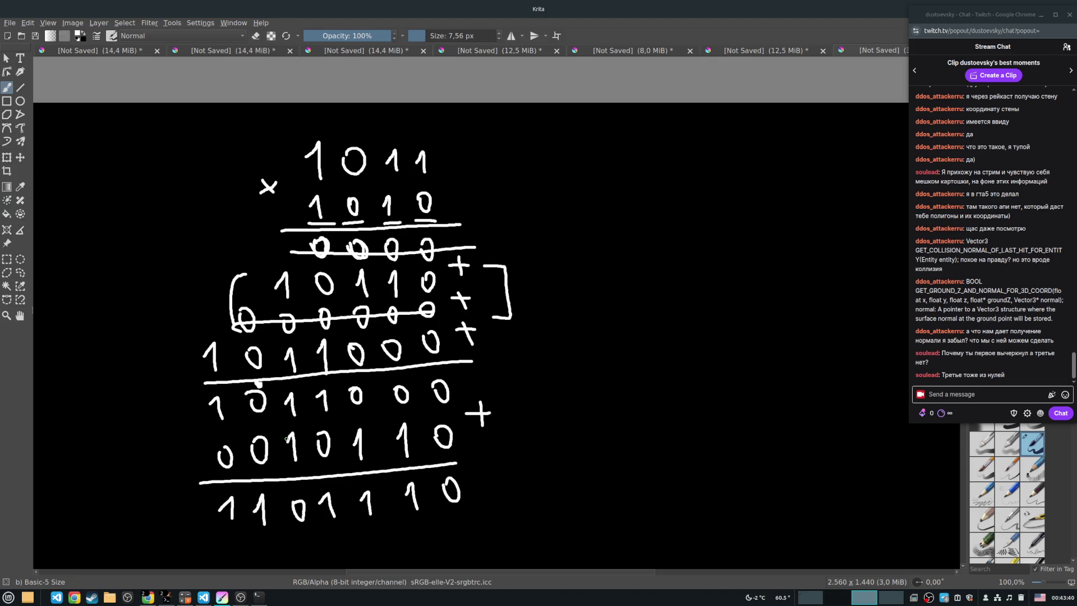
# Try loops and underlines around the 01110, 10110 and 1011000 rows, undoing each mark.
pyautogui.moveTo(300, 466)
pyautogui.mouseDown()
pyautogui.moveTo(314, 466)
pyautogui.moveTo(308, 410)
pyautogui.moveTo(293, 457)
pyautogui.mouseUp()
pyautogui.moveTo(272, 303)
pyautogui.mouseDown()
pyautogui.moveTo(460, 295)
pyautogui.moveTo(263, 291)
pyautogui.mouseUp()
pyautogui.hotkey('ctrl', 'z')
pyautogui.hotkey('ctrl', 'z')
pyautogui.hotkey('ctrl', 'z')
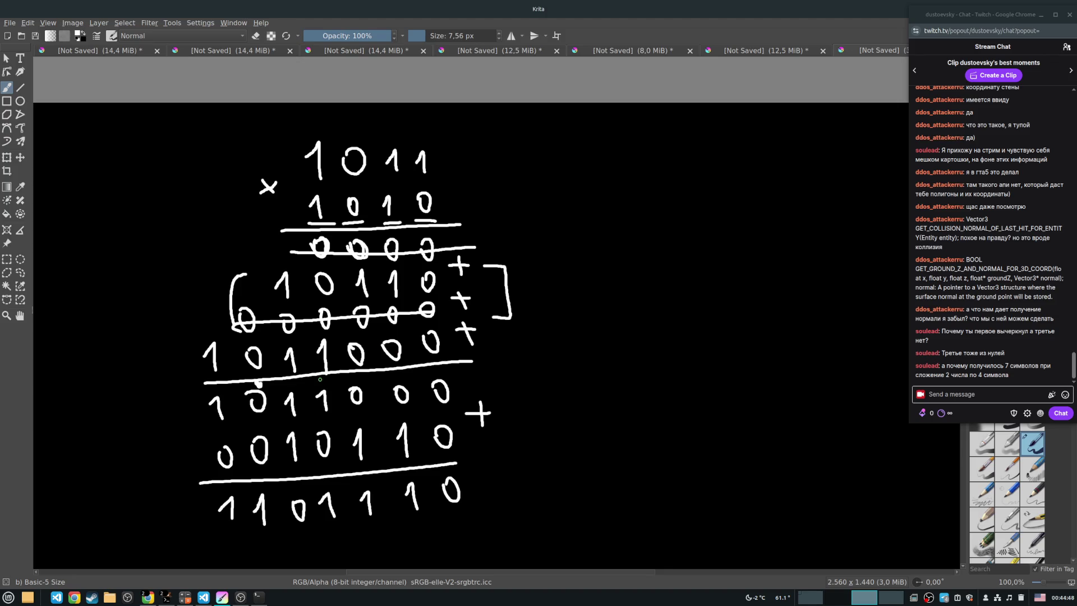
pyautogui.moveTo(445, 334)
pyautogui.mouseDown()
pyautogui.moveTo(213, 337)
pyautogui.moveTo(195, 363)
pyautogui.moveTo(392, 366)
pyautogui.moveTo(457, 338)
pyautogui.mouseUp()
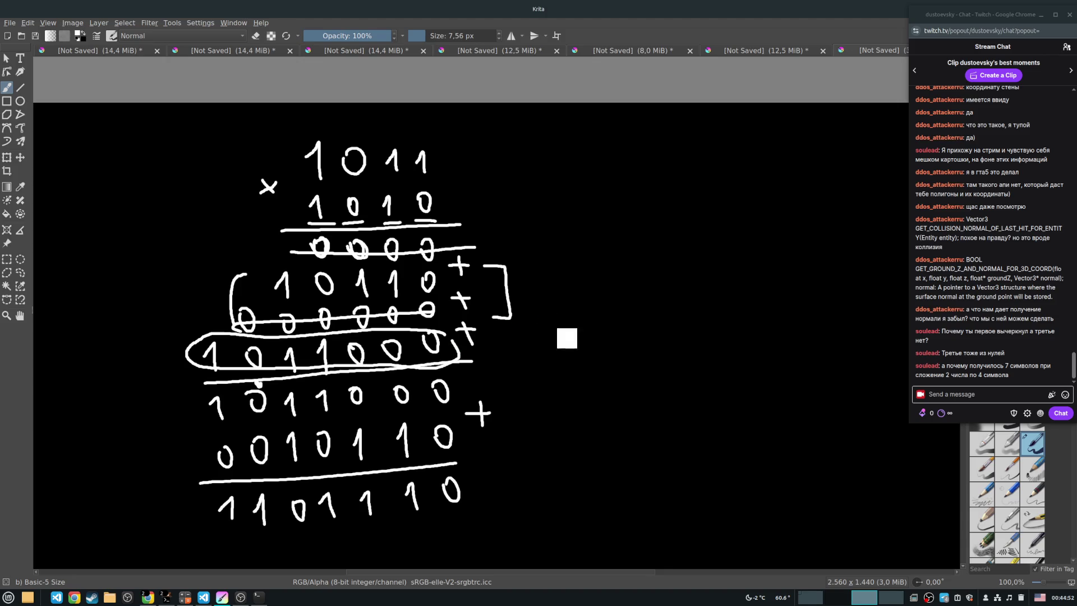
pyautogui.hotkey('ctrl', 'z')
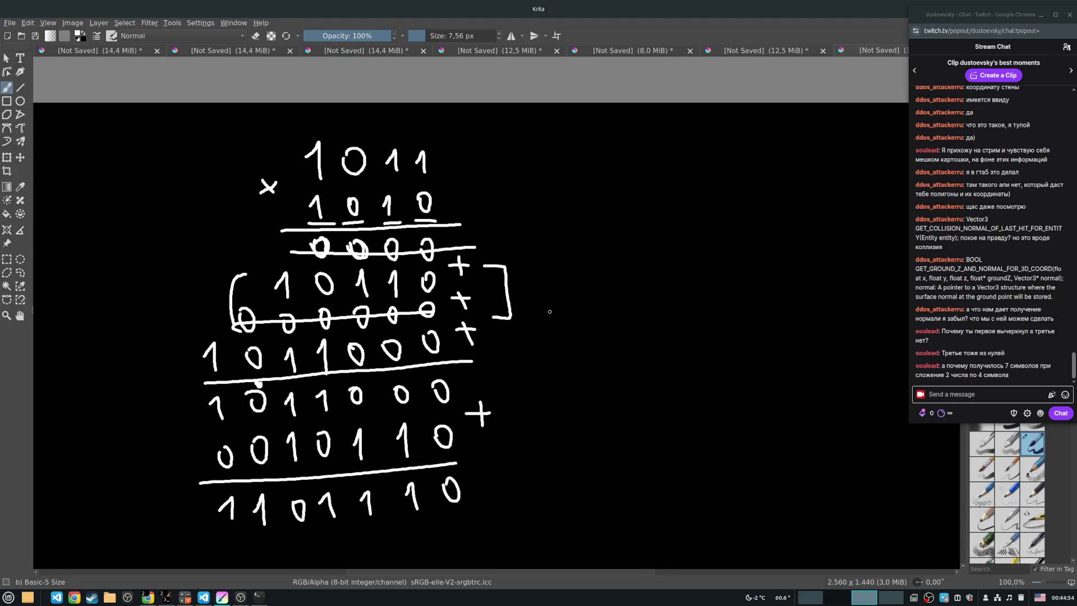
pyautogui.moveTo(446, 274)
pyautogui.mouseDown()
pyautogui.moveTo(271, 269)
pyautogui.moveTo(318, 300)
pyautogui.mouseUp()
pyautogui.hotkey('ctrl', 'z')
# Undo one more loop around 1011000 and switch to the WCS/MCS diagram document.
pyautogui.moveTo(449, 327)
pyautogui.mouseDown()
pyautogui.moveTo(251, 331)
pyautogui.moveTo(379, 373)
pyautogui.moveTo(448, 334)
pyautogui.mouseUp()
pyautogui.hotkey('ctrl', 'z')
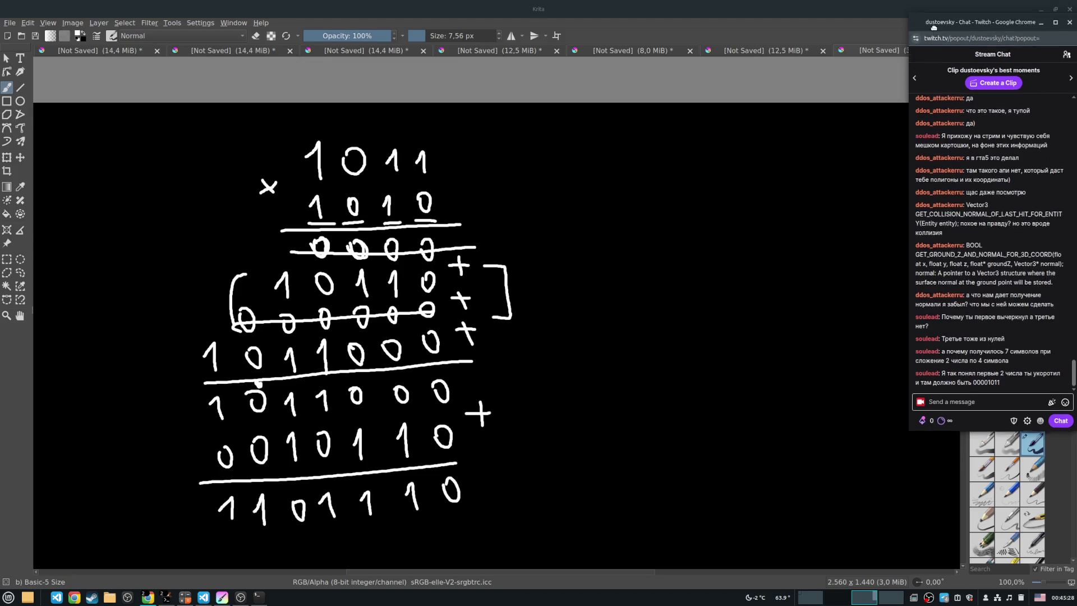
pyautogui.moveTo(953, 14); pyautogui.dragTo(954, 86)
pyautogui.click(781, 50)
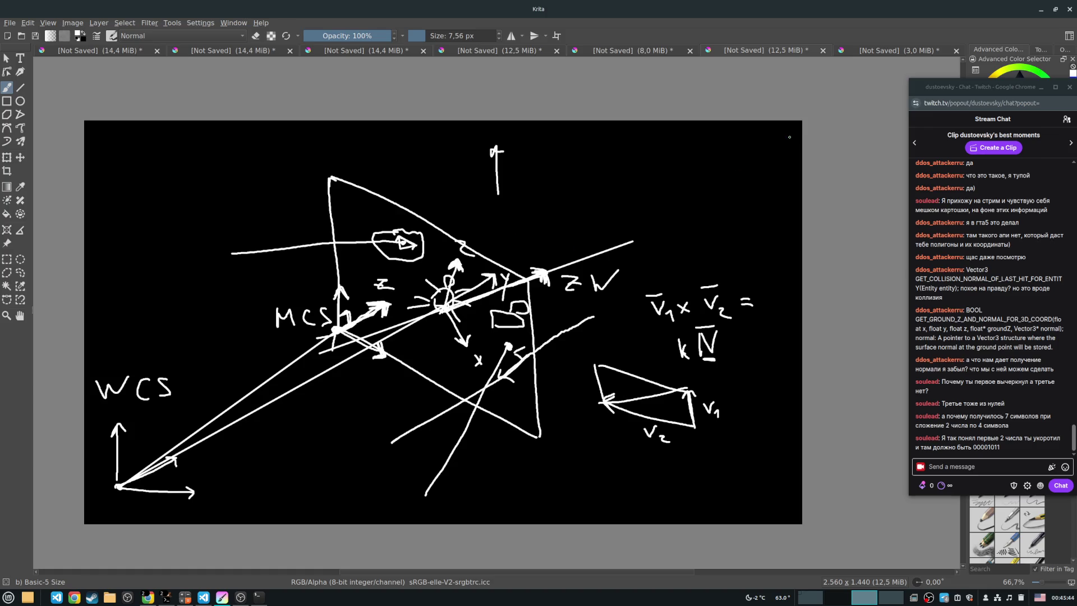
# Return to the 3,0 MiB unsaved document with the 1011 × 1010 binary multiplication.
pyautogui.click(879, 49)
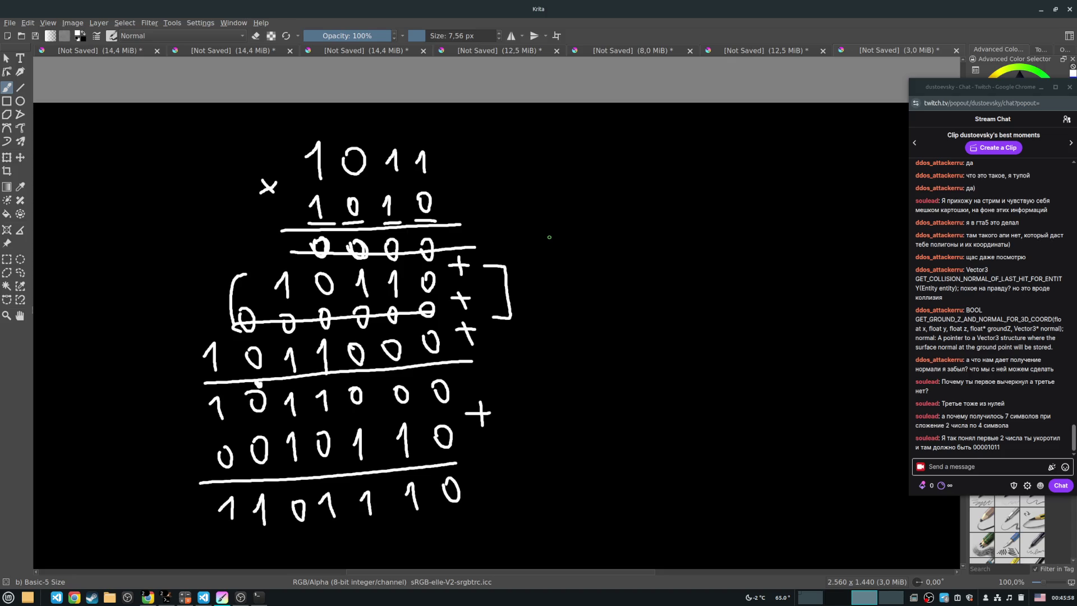
# Bold the last 0 of the 10110 row and write two leading zeros before it.
pyautogui.moveTo(422, 278); pyautogui.dragTo(428, 289)
pyautogui.moveTo(418, 283); pyautogui.dragTo(419, 275)
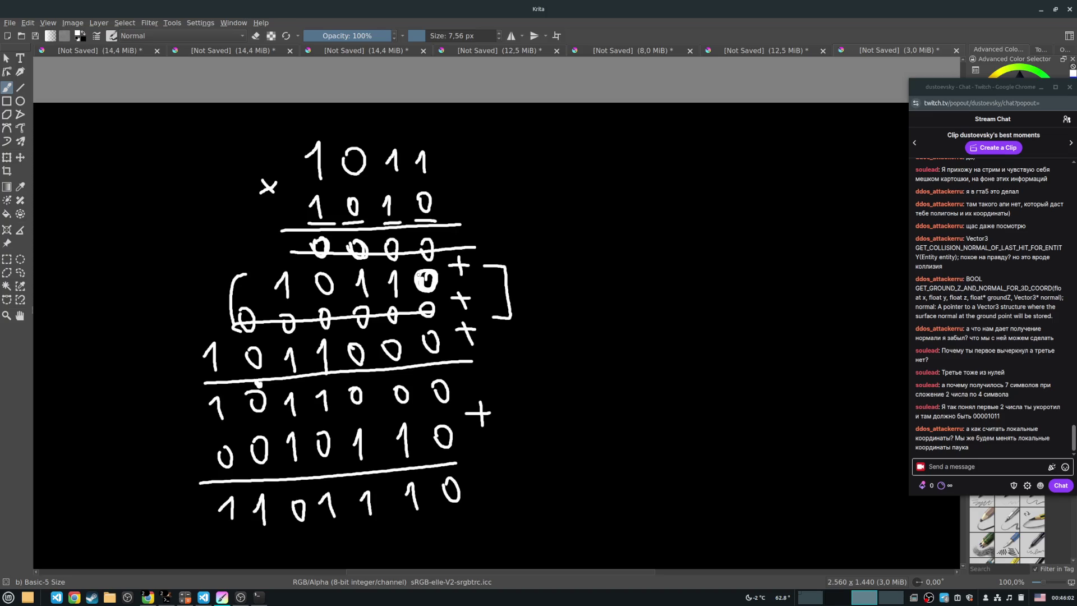
pyautogui.moveTo(247, 275)
pyautogui.mouseDown()
pyautogui.moveTo(195, 297)
pyautogui.moveTo(208, 284)
pyautogui.moveTo(193, 277)
pyautogui.mouseUp()
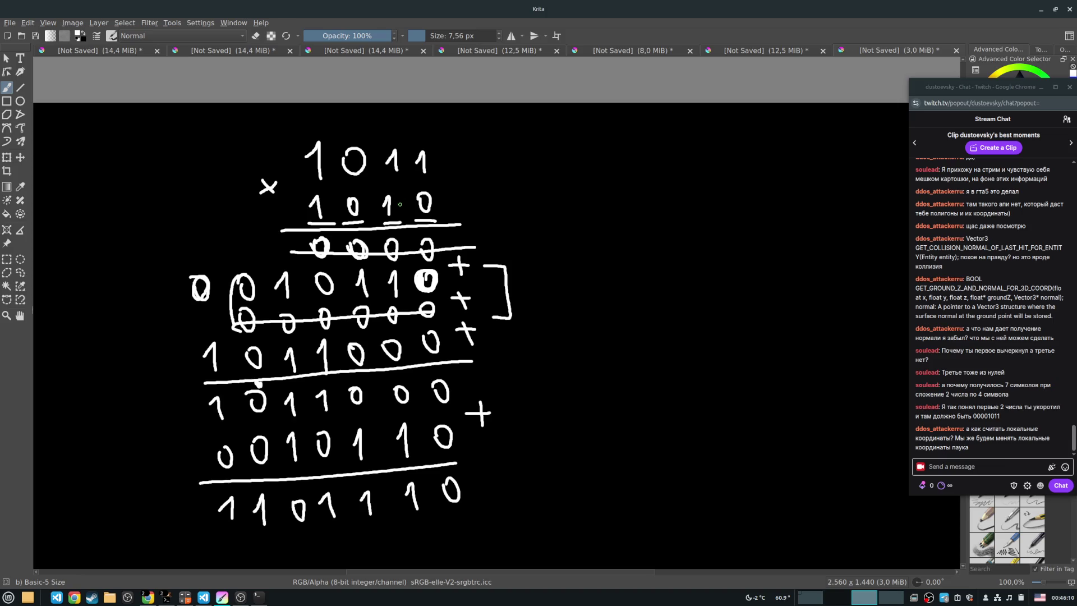
# Try a 1011 × 10 at the upper right and a loop around the problem, then undo both.
pyautogui.moveTo(549, 183)
pyautogui.mouseDown()
pyautogui.moveTo(564, 168)
pyautogui.moveTo(568, 193)
pyautogui.moveTo(591, 175)
pyautogui.mouseUp()
pyautogui.moveTo(626, 178)
pyautogui.mouseDown()
pyautogui.moveTo(638, 169)
pyautogui.moveTo(639, 192)
pyautogui.mouseUp()
pyautogui.moveTo(662, 180); pyautogui.dragTo(676, 188)
pyautogui.moveTo(558, 220)
pyautogui.mouseDown()
pyautogui.moveTo(568, 232)
pyautogui.moveTo(600, 225)
pyautogui.moveTo(592, 223)
pyautogui.mouseUp()
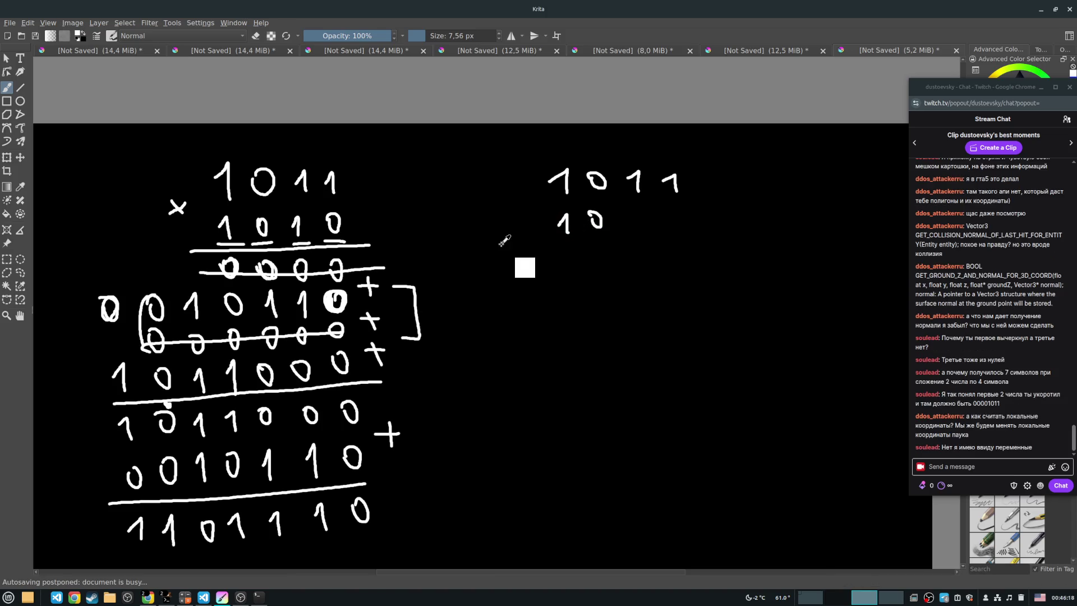
pyautogui.hotkey('ctrl', 'z')
pyautogui.hotkey('ctrl', 'z')
pyautogui.hotkey('ctrl', 'z')
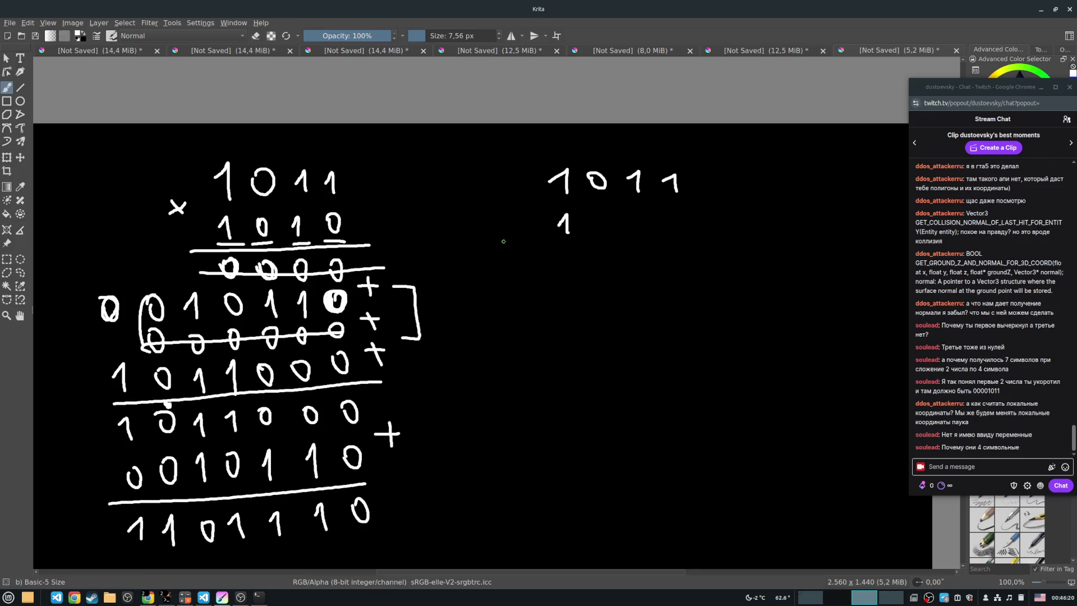
pyautogui.moveTo(503, 241); pyautogui.dragTo(568, 236)
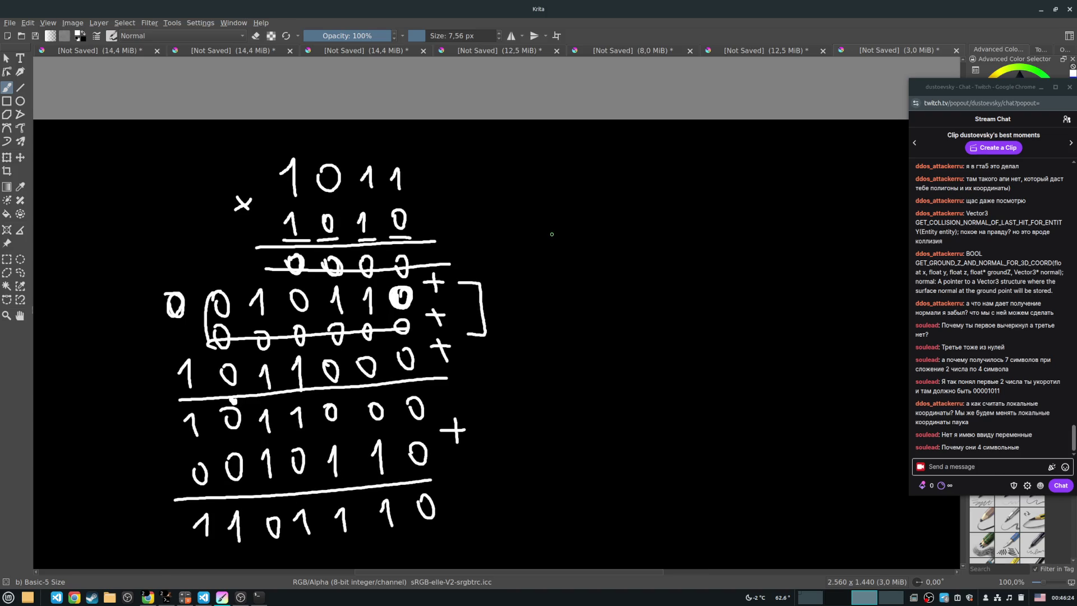
pyautogui.moveTo(271, 233)
pyautogui.mouseDown()
pyautogui.moveTo(302, 236)
pyautogui.moveTo(441, 177)
pyautogui.moveTo(238, 198)
pyautogui.moveTo(252, 236)
pyautogui.mouseUp()
pyautogui.hotkey('ctrl', 'z')
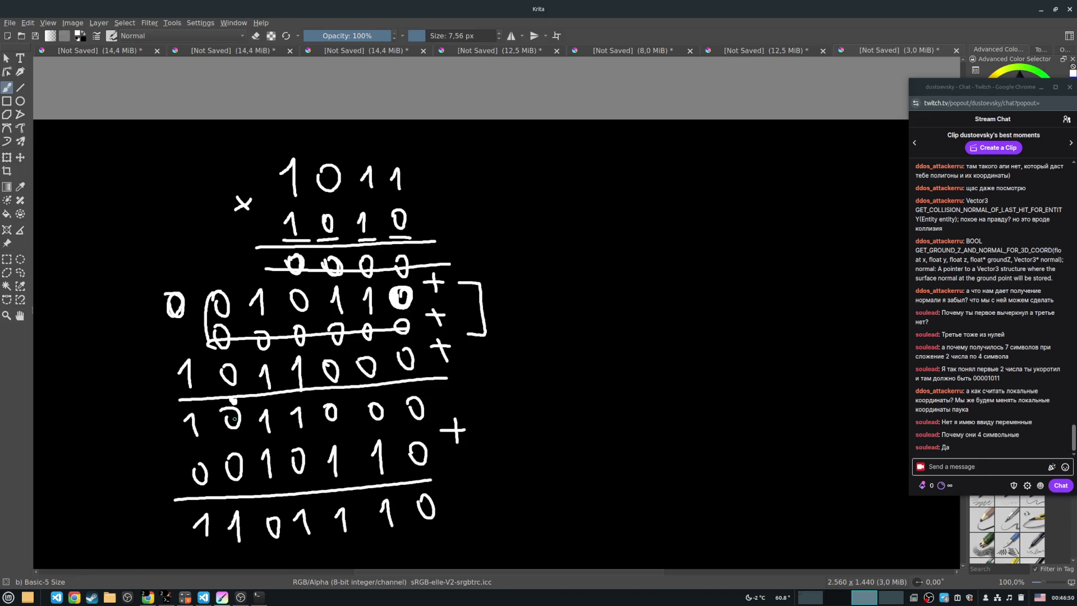
# Retouch a partial-sum zero, try and undo a 1 × 1 = 1 example, then switch to the 12,5 MiB document.
pyautogui.moveTo(222, 418); pyautogui.dragTo(228, 408)
pyautogui.moveTo(689, 185)
pyautogui.mouseDown()
pyautogui.moveTo(700, 193)
pyautogui.moveTo(700, 232)
pyautogui.mouseUp()
pyautogui.moveTo(645, 252); pyautogui.dragTo(755, 250)
pyautogui.moveTo(723, 188); pyautogui.dragTo(749, 203)
pyautogui.moveTo(748, 182); pyautogui.dragTo(733, 204)
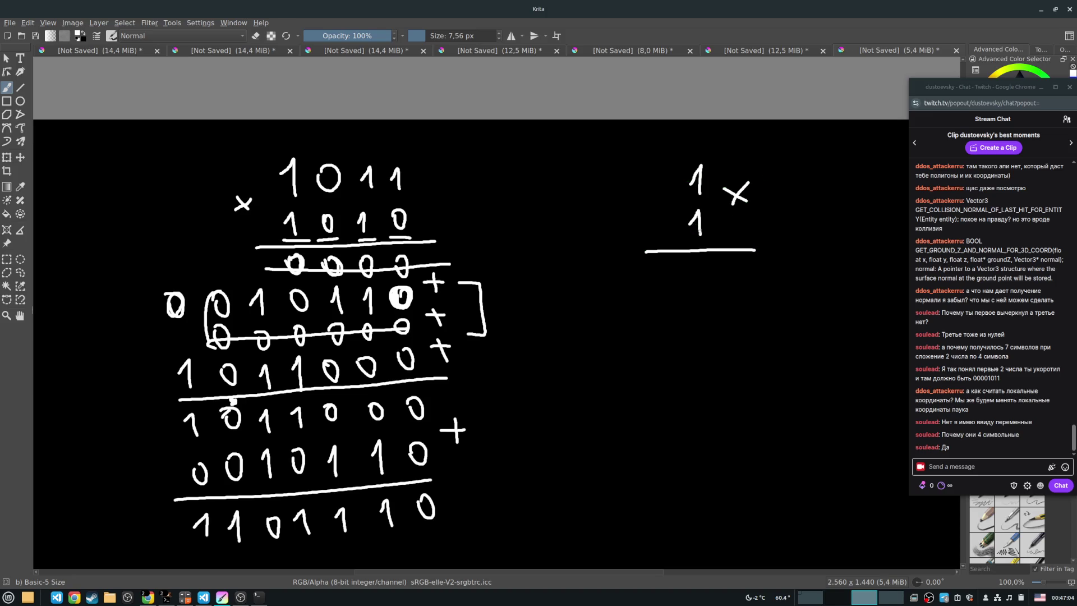
pyautogui.moveTo(692, 276); pyautogui.dragTo(705, 297)
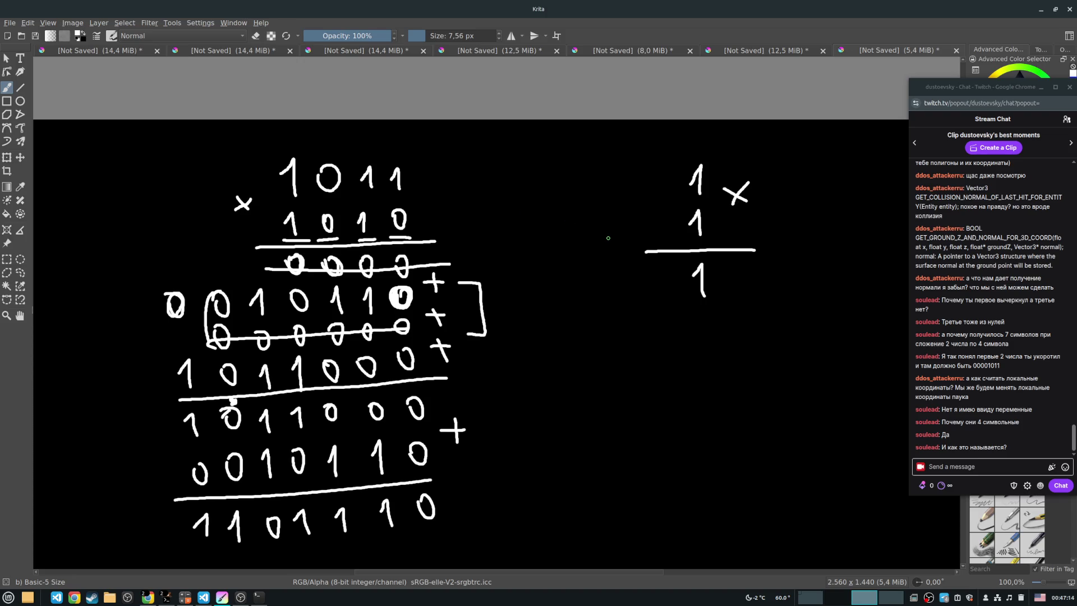
pyautogui.hotkey('ctrl', 'z')
pyautogui.hotkey('ctrl', 'z')
pyautogui.hotkey('ctrl', 'z')
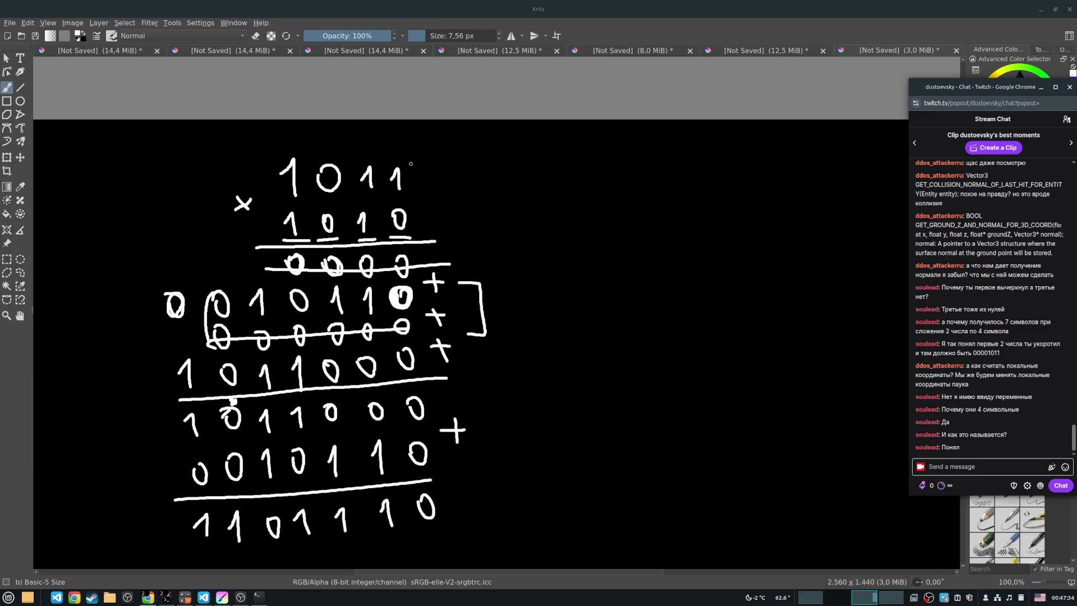
pyautogui.click(773, 49)
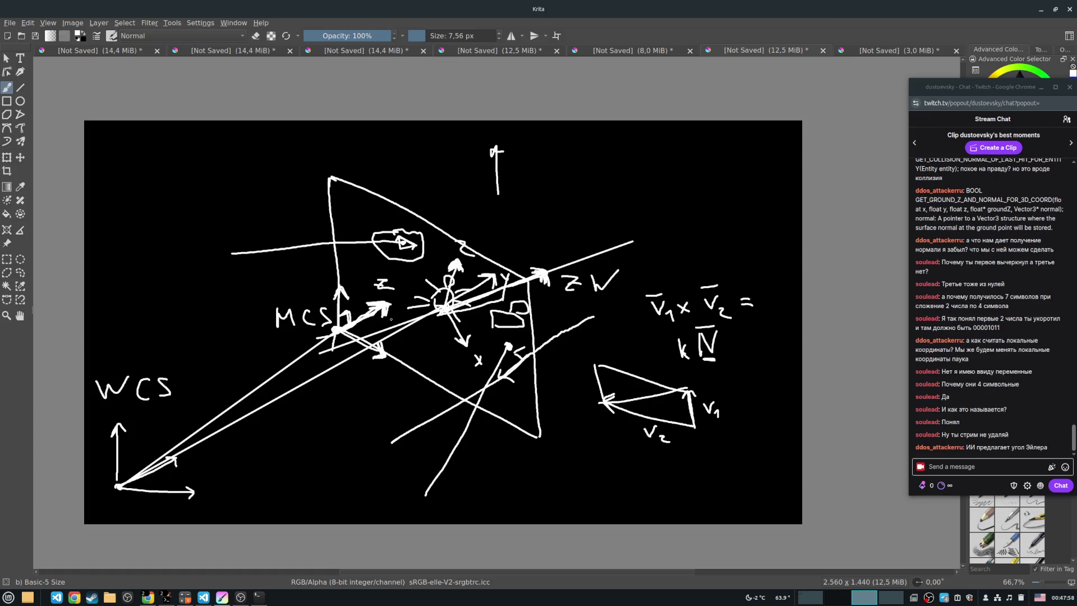
# Undo a stray stroke and extend a line near the diagram's central axes.
pyautogui.hotkey('ctrl', 'z')
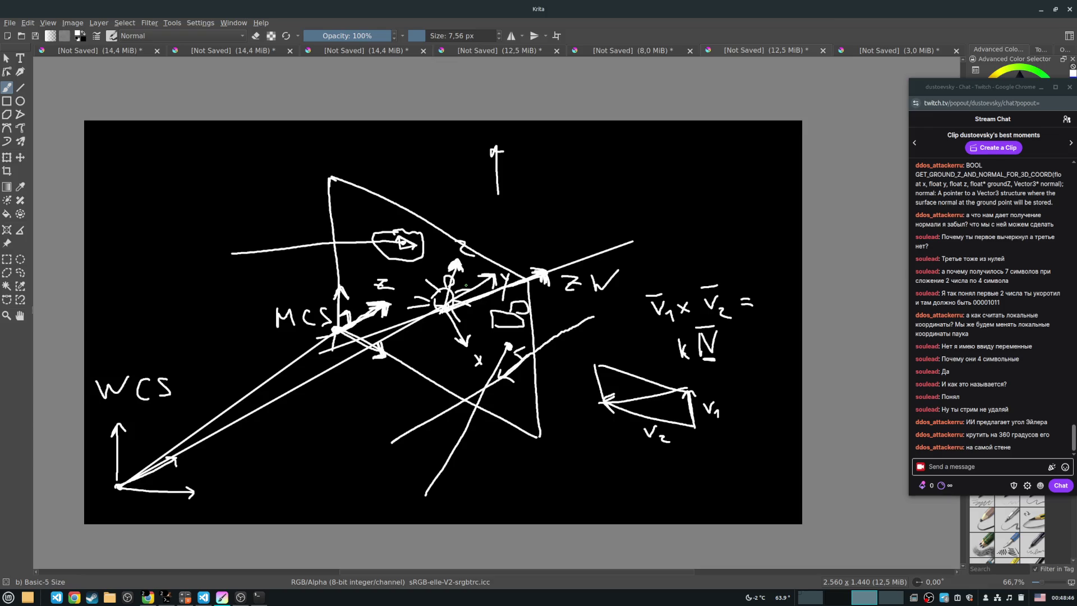
pyautogui.moveTo(477, 275)
pyautogui.mouseDown()
pyautogui.moveTo(497, 283)
pyautogui.moveTo(452, 261)
pyautogui.mouseUp()
# Create a new blank black 2560 × 1440 canvas via File > New.
pyautogui.click(10, 22)
pyautogui.click(20, 26)
pyautogui.click(619, 396)
# Sketch a large skewed white quadrilateral plane on the canvas.
pyautogui.moveTo(375, 209)
pyautogui.mouseDown()
pyautogui.moveTo(377, 401)
pyautogui.moveTo(493, 247)
pyautogui.moveTo(628, 309)
pyautogui.moveTo(632, 470)
pyautogui.mouseUp()
pyautogui.moveTo(374, 399); pyautogui.dragTo(638, 493)
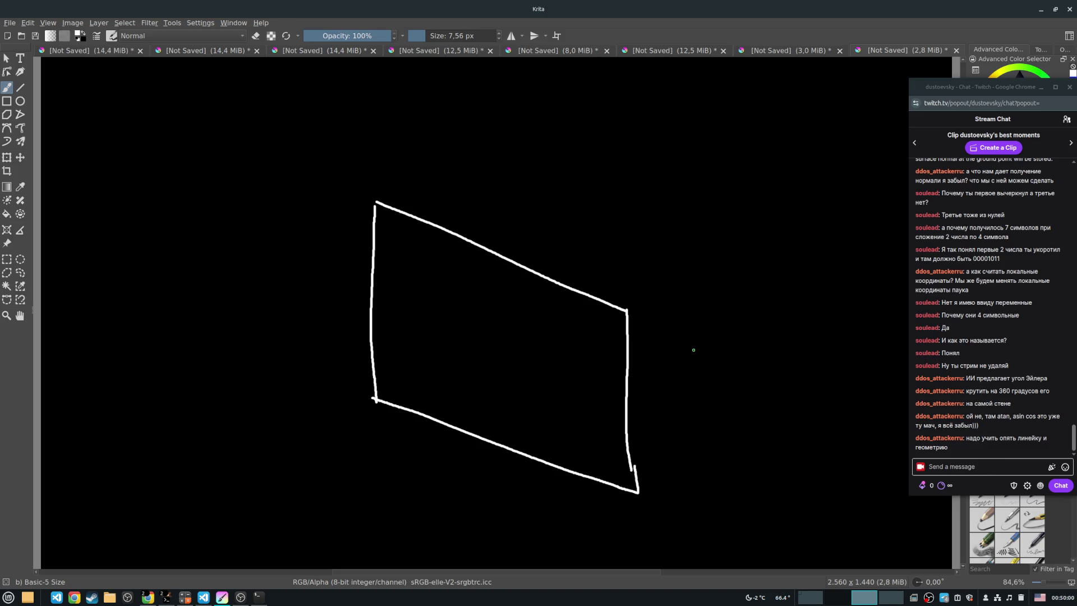
pyautogui.moveTo(654, 317)
pyautogui.mouseDown()
pyautogui.moveTo(651, 260)
pyautogui.moveTo(599, 353)
pyautogui.moveTo(465, 382)
pyautogui.mouseUp()
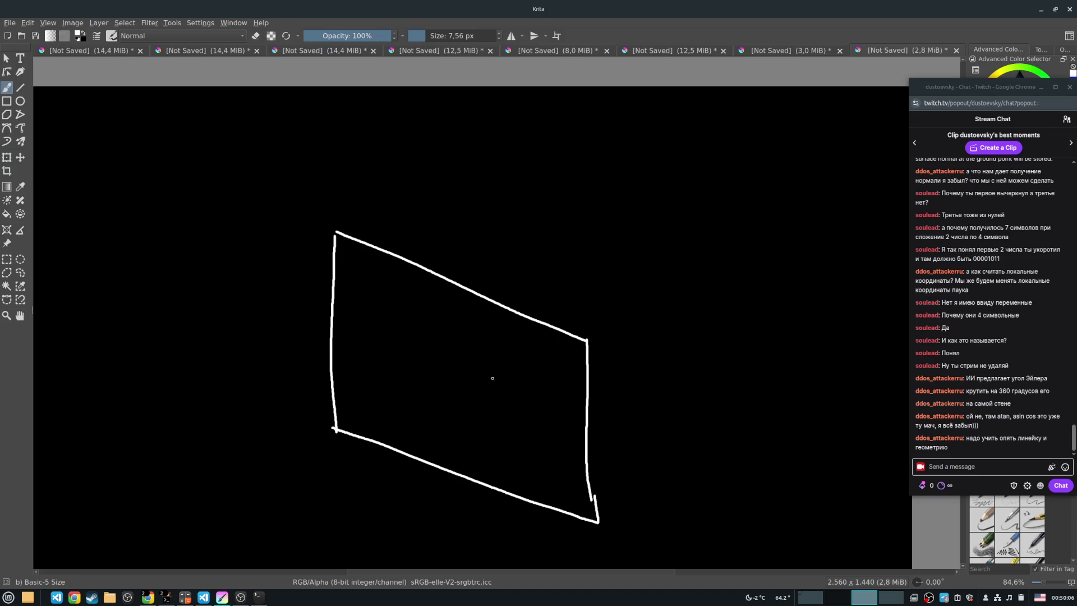
# Draw a normal arrow from a point inside the plane and label it N̄.
pyautogui.click(498, 407)
pyautogui.moveTo(498, 408); pyautogui.dragTo(544, 384)
pyautogui.moveTo(533, 384); pyautogui.dragTo(542, 393)
pyautogui.moveTo(557, 385); pyautogui.dragTo(570, 371)
pyautogui.moveTo(561, 366); pyautogui.dragTo(570, 364)
# Draw an axis triad at the bottom left, labelling the axes z and X.
pyautogui.moveTo(63, 489)
pyautogui.mouseDown()
pyautogui.moveTo(57, 536)
pyautogui.moveTo(126, 516)
pyautogui.moveTo(124, 526)
pyautogui.mouseUp()
pyautogui.moveTo(59, 535)
pyautogui.mouseDown()
pyautogui.moveTo(167, 551)
pyautogui.moveTo(155, 551)
pyautogui.mouseUp()
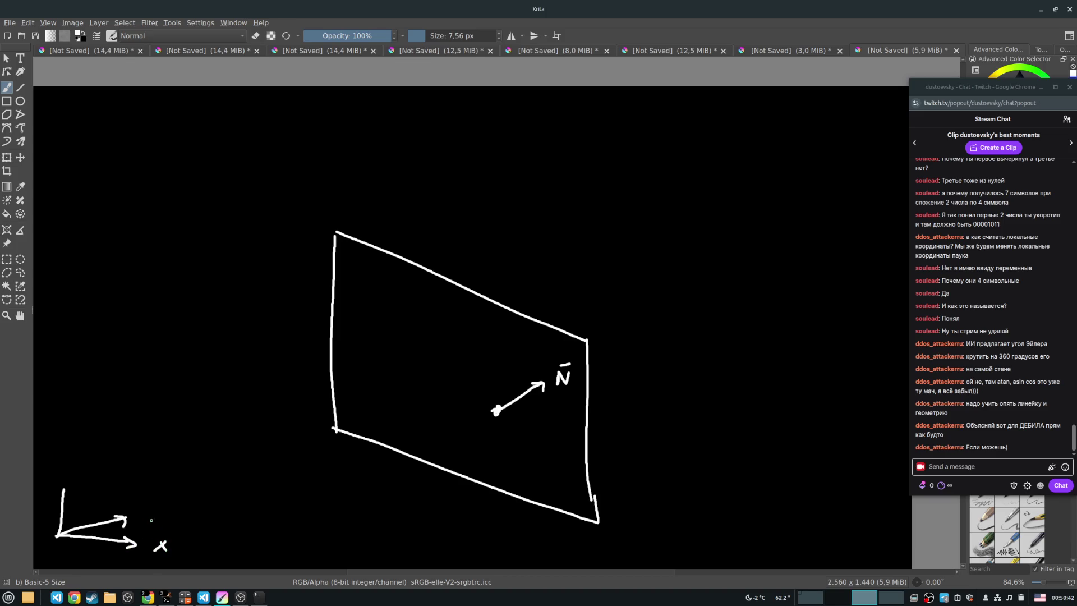
pyautogui.moveTo(141, 506); pyautogui.dragTo(151, 517)
pyautogui.moveTo(57, 496)
pyautogui.mouseDown()
pyautogui.moveTo(63, 486)
pyautogui.moveTo(71, 496)
pyautogui.mouseUp()
pyautogui.moveTo(65, 459); pyautogui.dragTo(74, 473)
pyautogui.moveTo(73, 459); pyautogui.dragTo(60, 481)
# Draw an upward Ȳ arrow from the base point, bar the axis labels, and write Ȳ at the right.
pyautogui.moveTo(497, 407)
pyautogui.mouseDown()
pyautogui.moveTo(502, 363)
pyautogui.moveTo(511, 371)
pyautogui.moveTo(497, 348)
pyautogui.moveTo(489, 360)
pyautogui.moveTo(505, 335)
pyautogui.mouseUp()
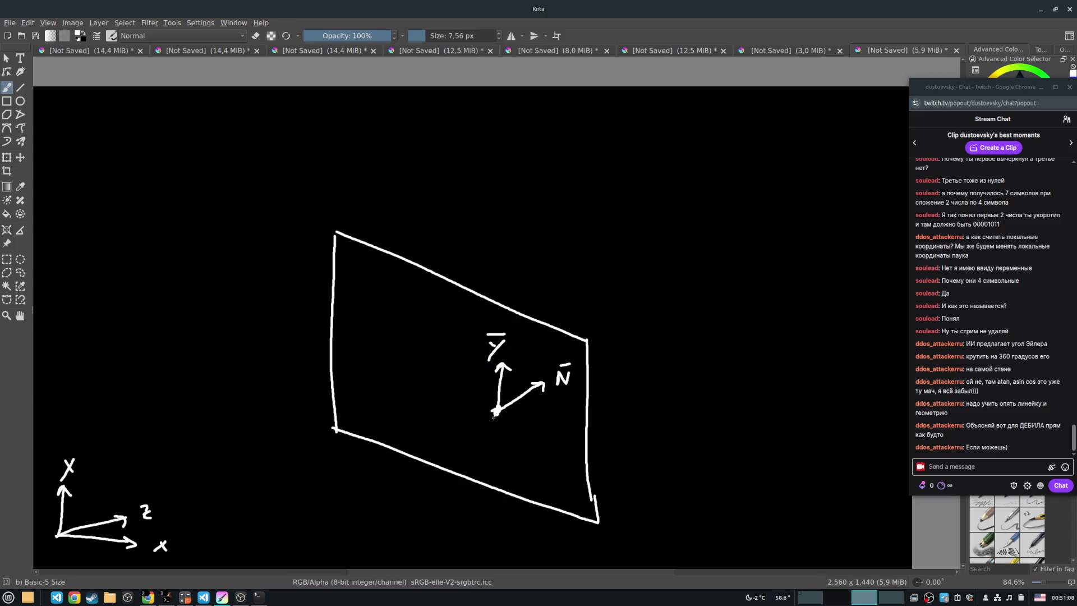
pyautogui.moveTo(144, 503)
pyautogui.mouseDown()
pyautogui.moveTo(161, 502)
pyautogui.moveTo(166, 531)
pyautogui.mouseUp()
pyautogui.moveTo(57, 452); pyautogui.dragTo(68, 451)
pyautogui.moveTo(495, 411); pyautogui.dragTo(502, 366)
pyautogui.moveTo(689, 267); pyautogui.dragTo(695, 274)
pyautogui.moveTo(704, 263); pyautogui.dragTo(691, 298)
pyautogui.moveTo(688, 258)
pyautogui.mouseDown()
pyautogui.moveTo(713, 255)
pyautogui.moveTo(745, 275)
pyautogui.moveTo(736, 275)
pyautogui.moveTo(780, 273)
pyautogui.moveTo(783, 242)
pyautogui.mouseUp()
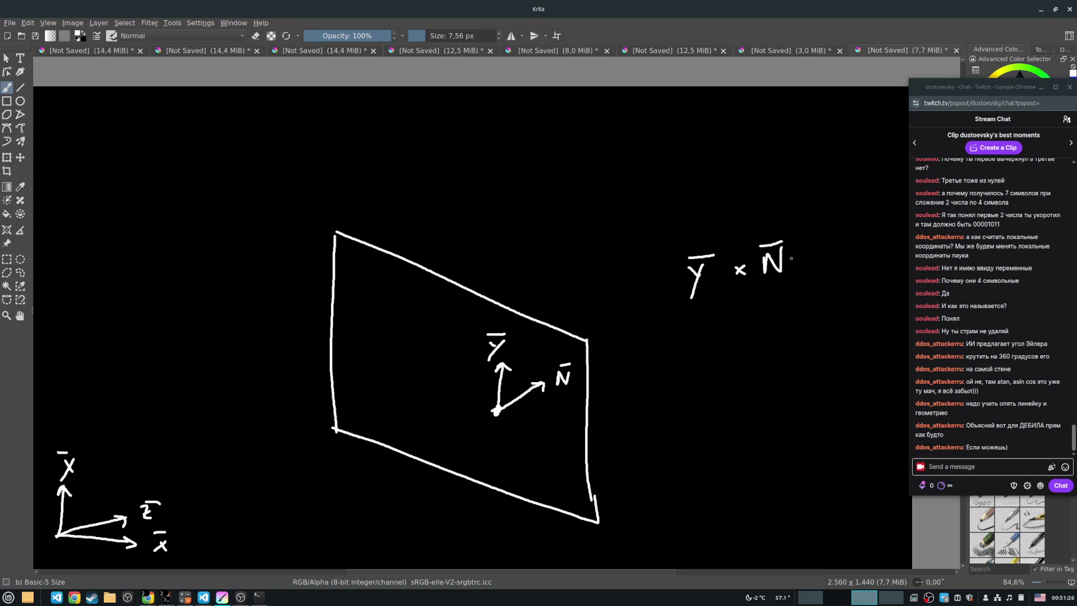
# Write '= X̄′' after Ȳ × N̄, prime the plane's Ȳ, and draw a down-right arrow labelled X̄′.
pyautogui.moveTo(804, 258); pyautogui.dragTo(827, 263)
pyautogui.moveTo(516, 335); pyautogui.dragTo(514, 345)
pyautogui.moveTo(836, 252)
pyautogui.mouseDown()
pyautogui.moveTo(855, 267)
pyautogui.moveTo(843, 271)
pyautogui.moveTo(848, 240)
pyautogui.moveTo(866, 233)
pyautogui.mouseUp()
pyautogui.moveTo(497, 413)
pyautogui.mouseDown()
pyautogui.moveTo(539, 432)
pyautogui.moveTo(528, 439)
pyautogui.mouseUp()
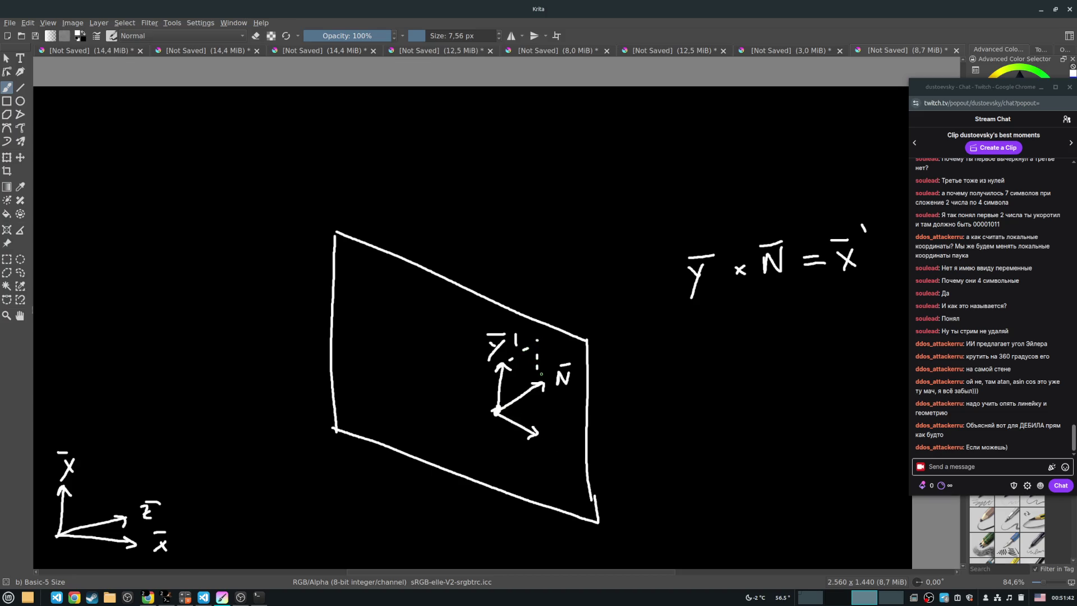
pyautogui.moveTo(550, 435)
pyautogui.mouseDown()
pyautogui.moveTo(561, 449)
pyautogui.moveTo(551, 449)
pyautogui.moveTo(564, 429)
pyautogui.moveTo(574, 438)
pyautogui.mouseUp()
# Paint a blue dot at the vectors' shared origin, then set the brush colour back to white.
pyautogui.moveTo(1008, 84); pyautogui.dragTo(853, 69)
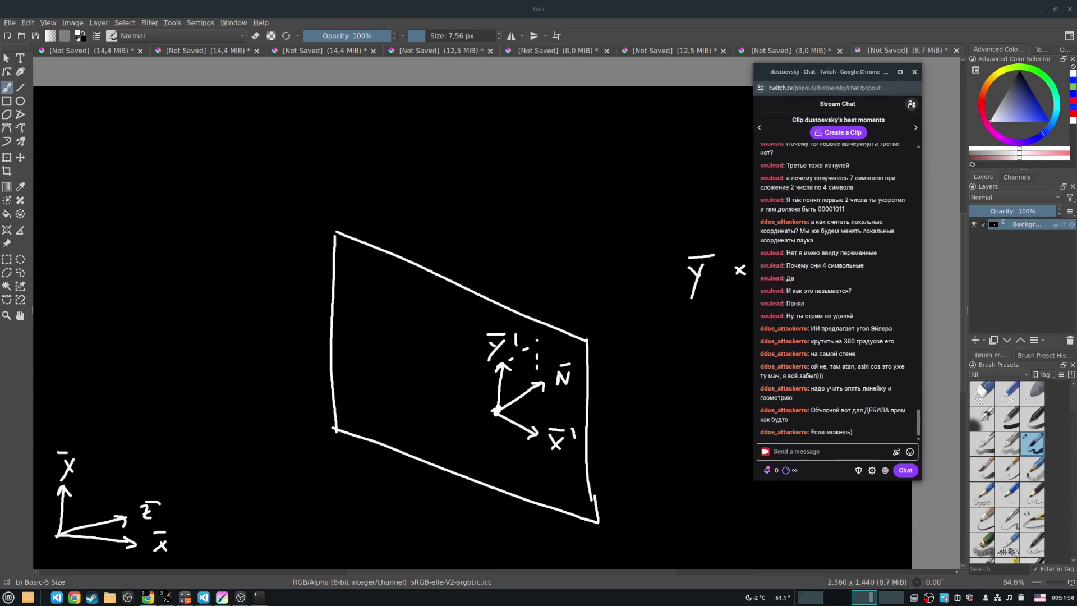
pyautogui.click(1043, 118)
pyautogui.moveTo(486, 423)
pyautogui.mouseDown()
pyautogui.moveTo(506, 414)
pyautogui.moveTo(487, 412)
pyautogui.moveTo(495, 419)
pyautogui.moveTo(496, 405)
pyautogui.mouseUp()
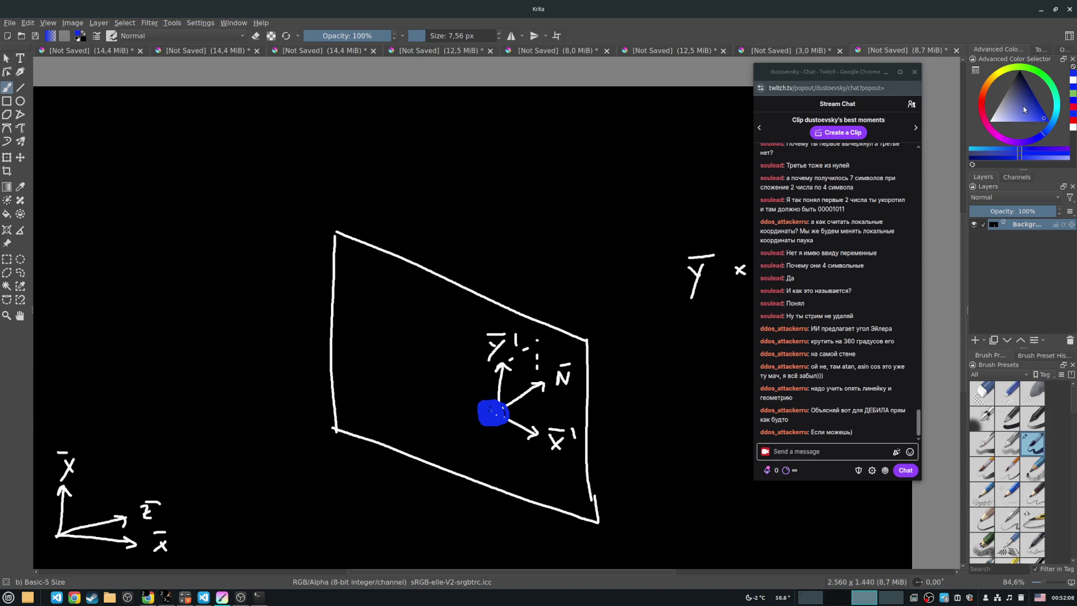
pyautogui.click(989, 119)
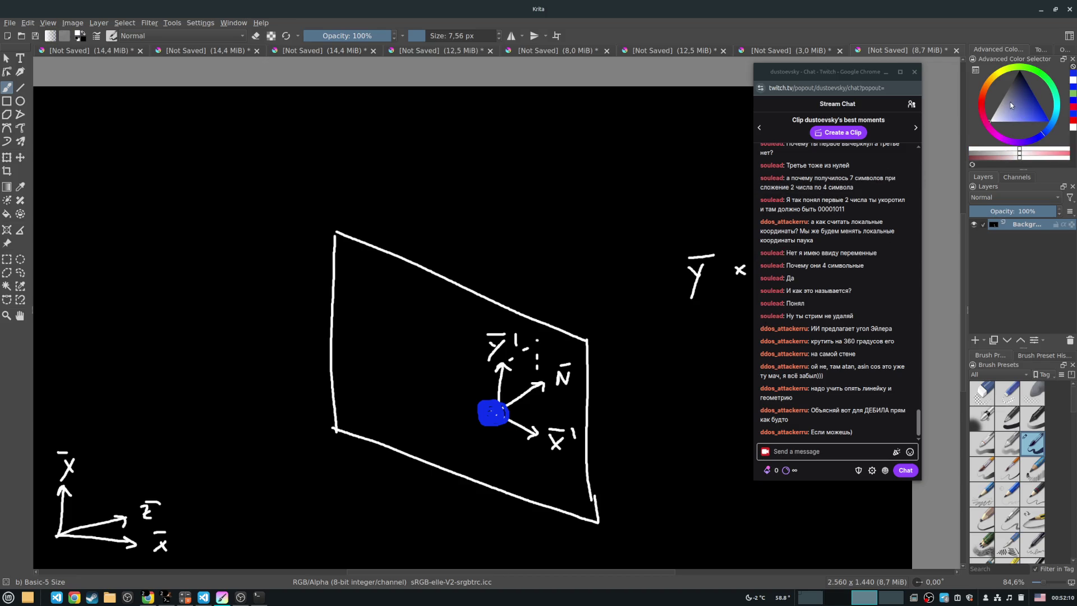
pyautogui.moveTo(857, 77); pyautogui.dragTo(898, 53)
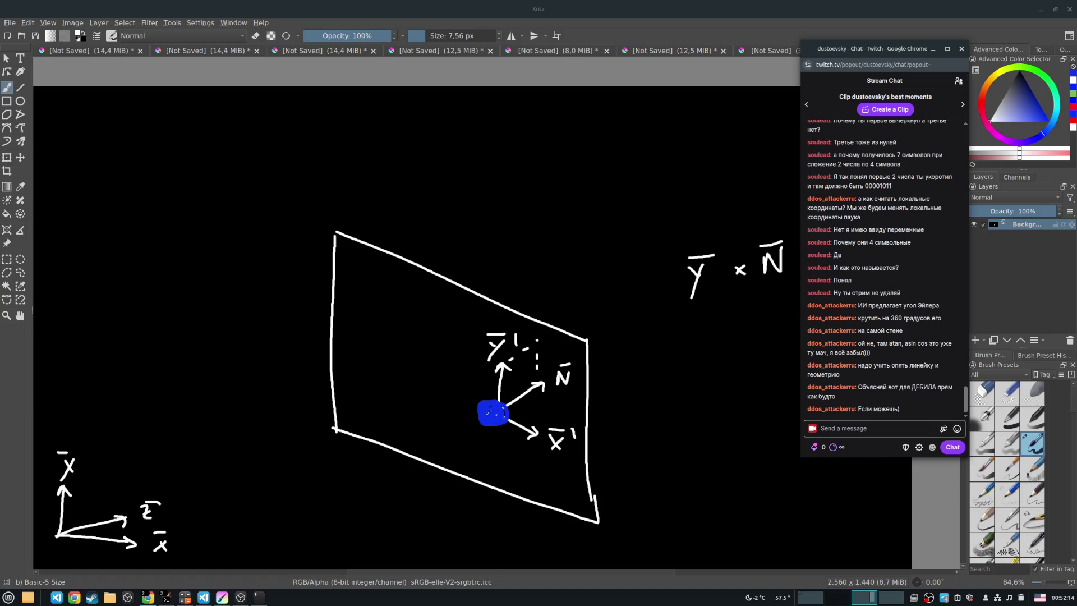
# Draw a z″ arrow from the blue origin, label ȳ″ and x̄″, and extend the arrow toward N̄.
pyautogui.moveTo(492, 413)
pyautogui.mouseDown()
pyautogui.moveTo(457, 380)
pyautogui.moveTo(492, 432)
pyautogui.moveTo(493, 455)
pyautogui.moveTo(449, 429)
pyautogui.moveTo(458, 442)
pyautogui.moveTo(504, 448)
pyautogui.moveTo(504, 478)
pyautogui.moveTo(492, 477)
pyautogui.moveTo(503, 462)
pyautogui.mouseUp()
pyautogui.moveTo(427, 444)
pyautogui.mouseDown()
pyautogui.moveTo(429, 459)
pyautogui.moveTo(447, 456)
pyautogui.mouseUp()
pyautogui.moveTo(423, 442); pyautogui.dragTo(435, 439)
pyautogui.moveTo(436, 370); pyautogui.dragTo(453, 368)
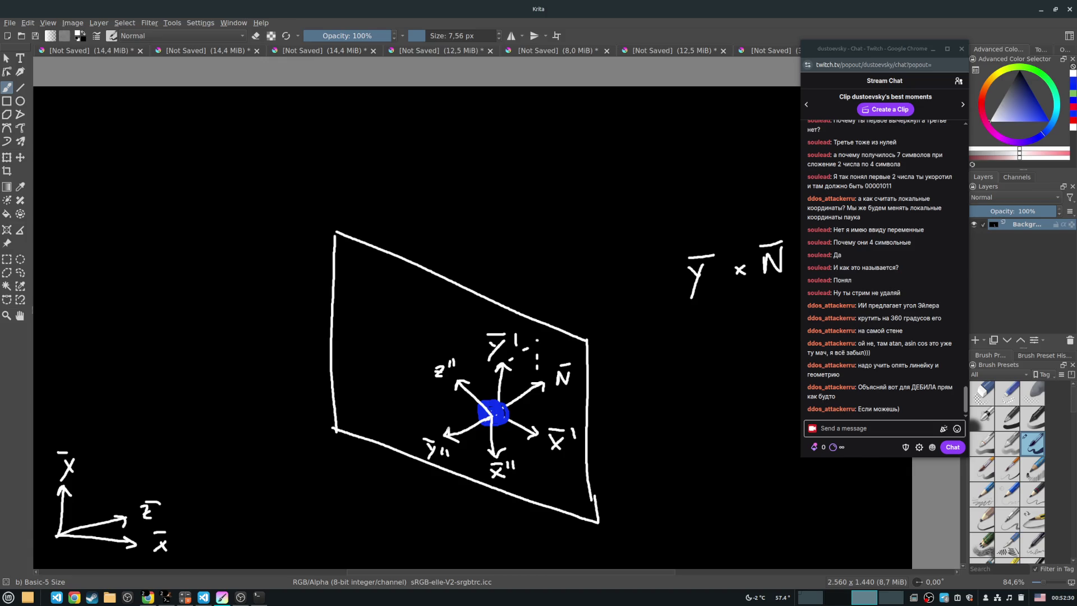
pyautogui.moveTo(534, 387); pyautogui.dragTo(544, 391)
pyautogui.moveTo(544, 362)
pyautogui.mouseDown()
pyautogui.moveTo(500, 330)
pyautogui.moveTo(521, 446)
pyautogui.moveTo(562, 373)
pyautogui.moveTo(550, 362)
pyautogui.mouseUp()
pyautogui.hotkey('ctrl', 'z')
pyautogui.moveTo(840, 58)
pyautogui.mouseDown()
pyautogui.moveTo(875, 18)
pyautogui.moveTo(912, 18)
pyautogui.moveTo(912, 29)
pyautogui.mouseUp()
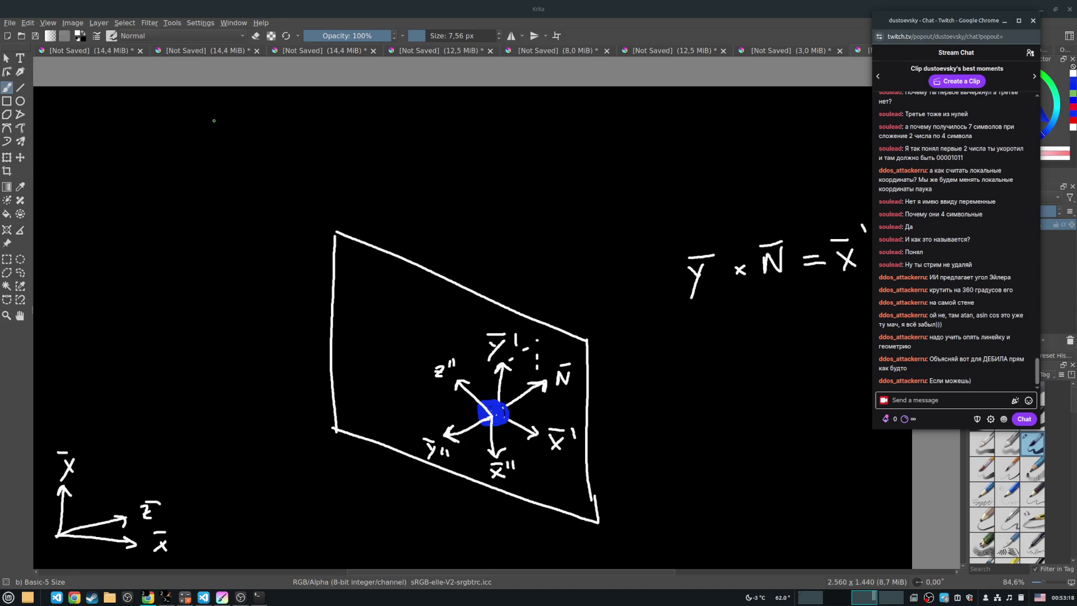
# Write the X₁″–X₃″ column at the top left with x̄″ beneath it.
pyautogui.moveTo(223, 113)
pyautogui.mouseDown()
pyautogui.moveTo(237, 129)
pyautogui.moveTo(224, 130)
pyautogui.moveTo(251, 133)
pyautogui.moveTo(252, 109)
pyautogui.mouseUp()
pyautogui.moveTo(258, 102); pyautogui.dragTo(259, 109)
pyautogui.moveTo(229, 155)
pyautogui.mouseDown()
pyautogui.moveTo(246, 168)
pyautogui.moveTo(233, 170)
pyautogui.moveTo(261, 174)
pyautogui.moveTo(264, 153)
pyautogui.moveTo(271, 159)
pyautogui.mouseUp()
pyautogui.moveTo(236, 192); pyautogui.dragTo(248, 206)
pyautogui.moveTo(250, 191)
pyautogui.mouseDown()
pyautogui.moveTo(233, 209)
pyautogui.moveTo(255, 212)
pyautogui.moveTo(270, 194)
pyautogui.mouseUp()
pyautogui.moveTo(276, 186); pyautogui.dragTo(275, 194)
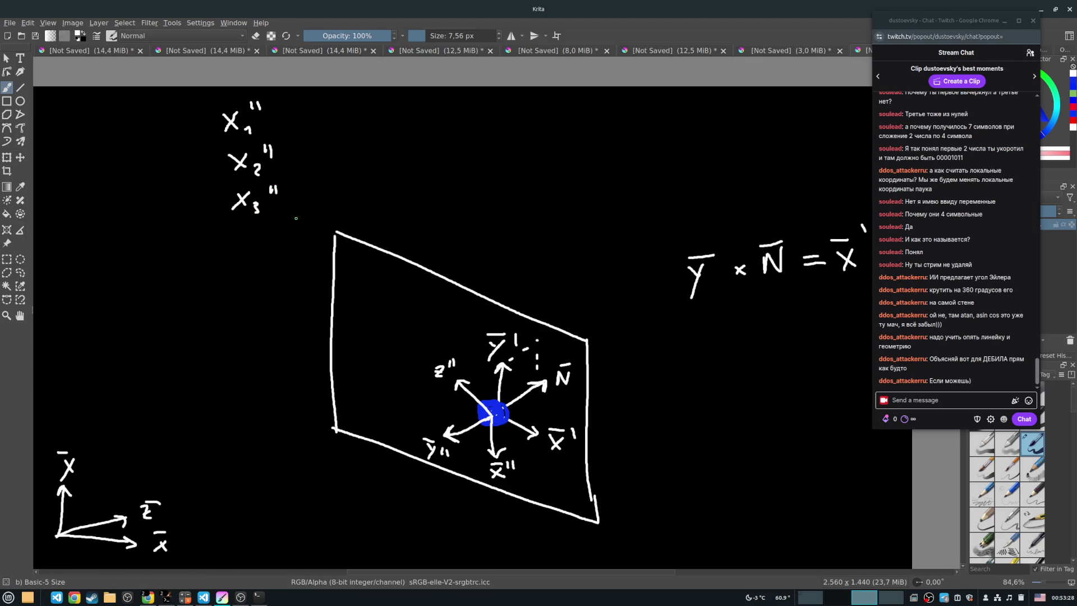
pyautogui.moveTo(243, 275); pyautogui.dragTo(251, 284)
pyautogui.moveTo(256, 274)
pyautogui.mouseDown()
pyautogui.moveTo(249, 290)
pyautogui.moveTo(261, 259)
pyautogui.moveTo(271, 271)
pyautogui.mouseUp()
pyautogui.moveTo(278, 261); pyautogui.dragTo(278, 271)
# Write the Y₁″–Y₃″ column to the left of the X entries.
pyautogui.moveTo(174, 117)
pyautogui.mouseDown()
pyautogui.moveTo(183, 126)
pyautogui.moveTo(171, 150)
pyautogui.moveTo(195, 137)
pyautogui.moveTo(185, 171)
pyautogui.mouseUp()
pyautogui.moveTo(192, 160)
pyautogui.mouseDown()
pyautogui.moveTo(181, 189)
pyautogui.moveTo(199, 180)
pyautogui.moveTo(180, 237)
pyautogui.moveTo(207, 200)
pyautogui.mouseUp()
pyautogui.moveTo(204, 149); pyautogui.dragTo(203, 157)
pyautogui.moveTo(207, 148); pyautogui.dragTo(207, 156)
pyautogui.moveTo(199, 106); pyautogui.dragTo(201, 112)
pyautogui.moveTo(204, 106); pyautogui.dragTo(203, 111)
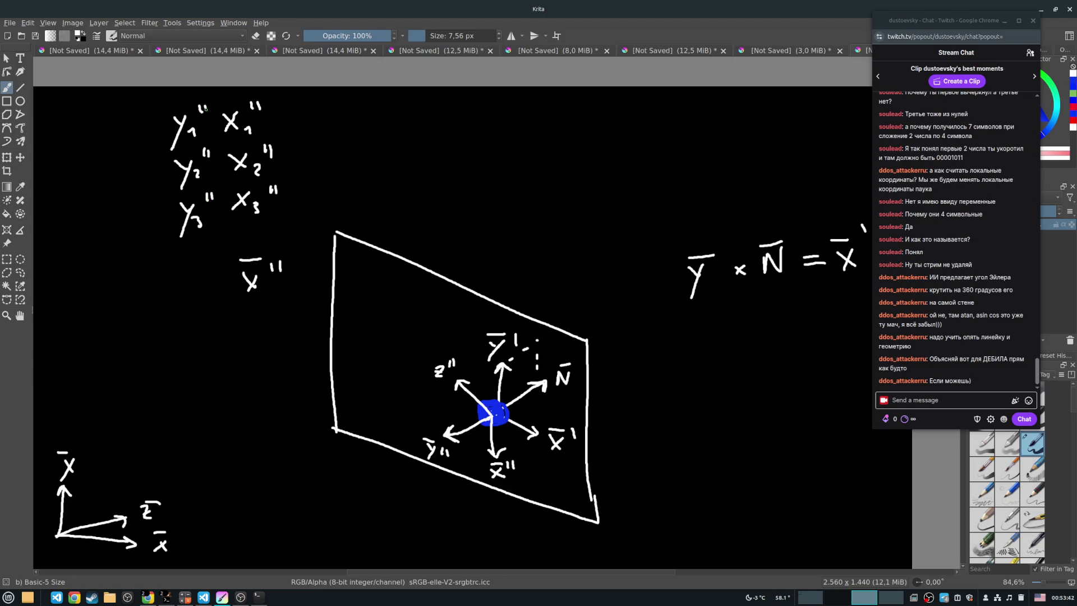
# Write the Z₁″–Z₃″ column and enclose the 3×3 matrix in large parentheses.
pyautogui.moveTo(126, 121); pyautogui.dragTo(149, 144)
pyautogui.moveTo(128, 171)
pyautogui.mouseDown()
pyautogui.moveTo(126, 186)
pyautogui.moveTo(136, 185)
pyautogui.mouseUp()
pyautogui.moveTo(141, 185); pyautogui.dragTo(151, 195)
pyautogui.moveTo(130, 216); pyautogui.dragTo(160, 240)
pyautogui.moveTo(154, 203); pyautogui.dragTo(153, 211)
pyautogui.moveTo(161, 205); pyautogui.dragTo(160, 212)
pyautogui.moveTo(148, 161); pyautogui.dragTo(148, 168)
pyautogui.moveTo(155, 161); pyautogui.dragTo(154, 169)
pyautogui.moveTo(148, 112); pyautogui.dragTo(117, 234)
pyautogui.moveTo(272, 95)
pyautogui.mouseDown()
pyautogui.moveTo(286, 194)
pyautogui.moveTo(278, 224)
pyautogui.mouseUp()
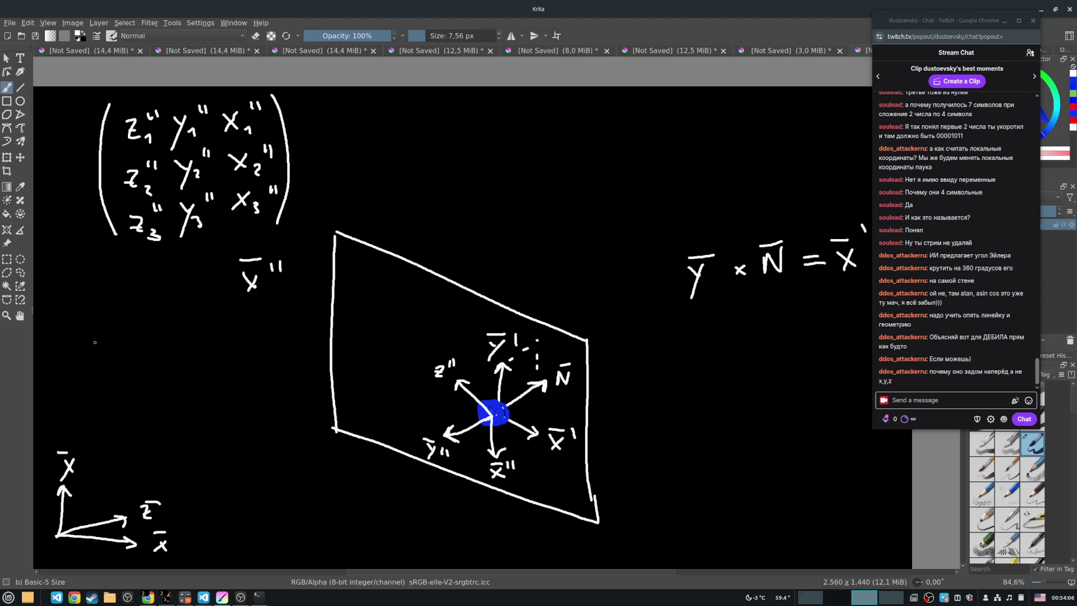
# Write T b'→b'' on the left and an equals sign after the matrix, labelling it Mп.
pyautogui.moveTo(99, 336)
pyautogui.mouseDown()
pyautogui.moveTo(99, 369)
pyautogui.moveTo(119, 336)
pyautogui.mouseUp()
pyautogui.moveTo(116, 358)
pyautogui.mouseDown()
pyautogui.moveTo(121, 372)
pyautogui.moveTo(126, 359)
pyautogui.moveTo(155, 370)
pyautogui.mouseUp()
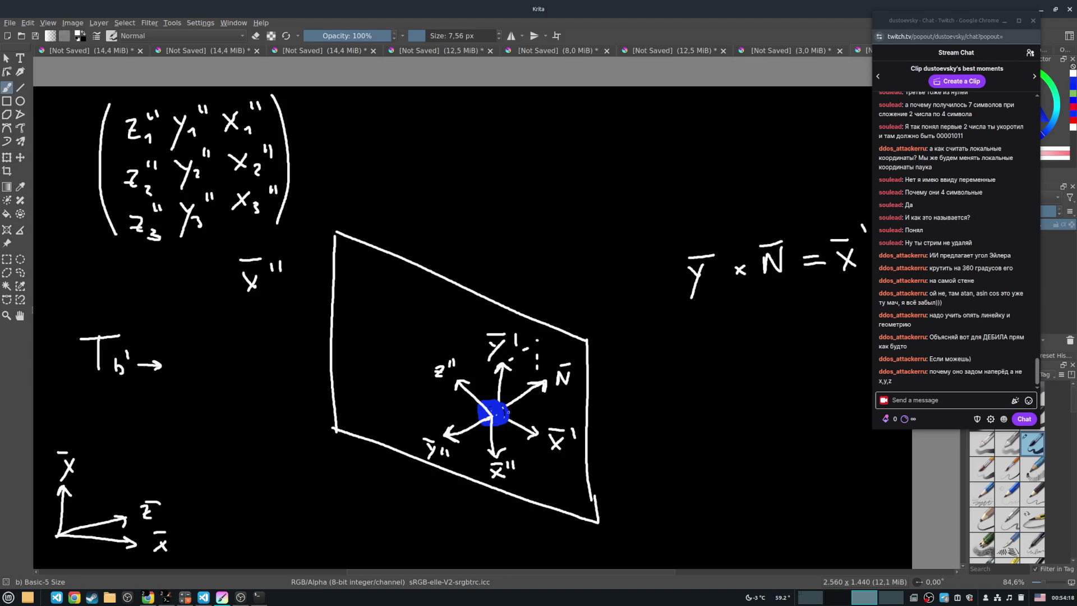
pyautogui.moveTo(173, 352)
pyautogui.mouseDown()
pyautogui.moveTo(175, 370)
pyautogui.moveTo(191, 356)
pyautogui.mouseUp()
pyautogui.moveTo(199, 348); pyautogui.dragTo(198, 354)
pyautogui.moveTo(297, 159)
pyautogui.mouseDown()
pyautogui.moveTo(321, 164)
pyautogui.moveTo(336, 140)
pyautogui.moveTo(368, 165)
pyautogui.moveTo(397, 168)
pyautogui.mouseUp()
pyautogui.moveTo(276, 237); pyautogui.dragTo(247, 262)
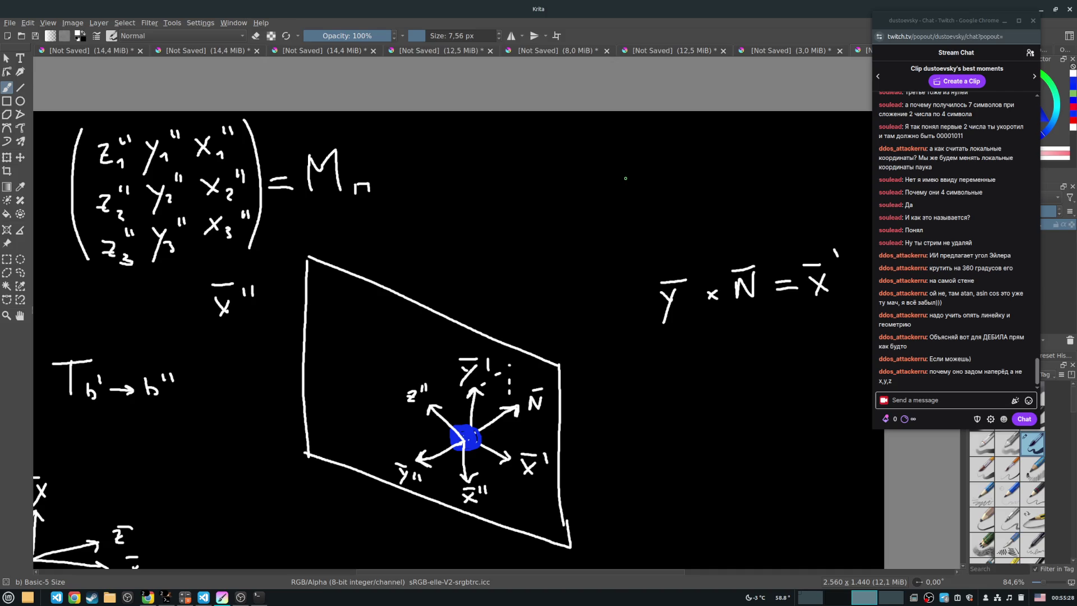
# Write Mп at the top right with a first T b'→b'' attempt to its left.
pyautogui.moveTo(624, 192)
pyautogui.mouseDown()
pyautogui.moveTo(627, 166)
pyautogui.moveTo(651, 190)
pyautogui.moveTo(661, 181)
pyautogui.moveTo(672, 192)
pyautogui.mouseUp()
pyautogui.moveTo(544, 164)
pyautogui.mouseDown()
pyautogui.moveTo(547, 197)
pyautogui.moveTo(569, 155)
pyautogui.moveTo(568, 204)
pyautogui.moveTo(572, 186)
pyautogui.moveTo(596, 198)
pyautogui.moveTo(604, 185)
pyautogui.mouseUp()
pyautogui.moveTo(610, 175); pyautogui.dragTo(585, 208)
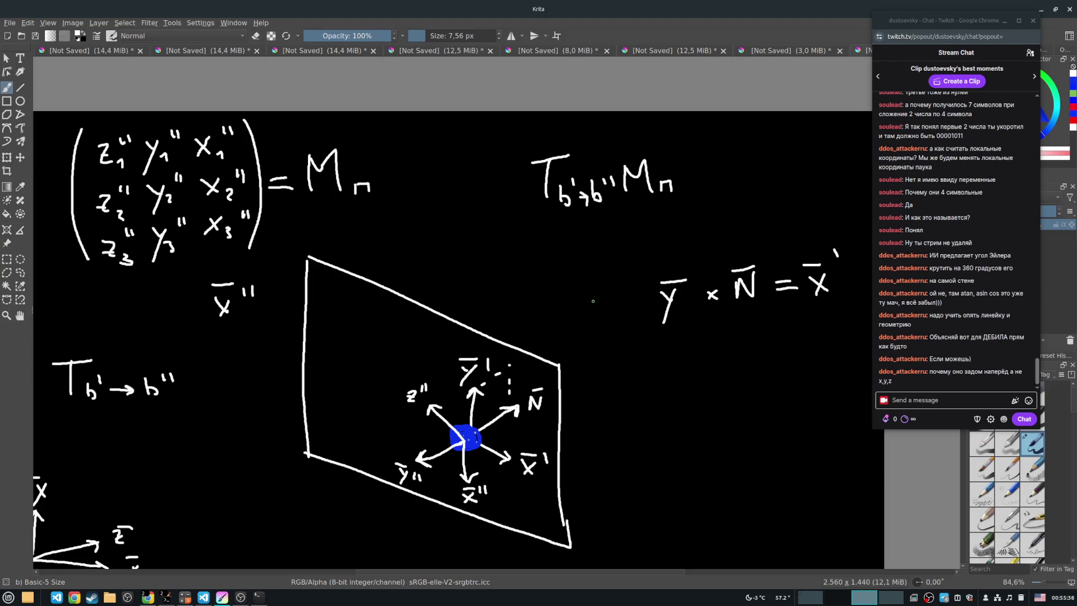
pyautogui.moveTo(460, 395)
pyautogui.mouseDown()
pyautogui.moveTo(485, 457)
pyautogui.moveTo(480, 368)
pyautogui.moveTo(452, 381)
pyautogui.mouseUp()
pyautogui.hotkey('ctrl', 'z')
pyautogui.hotkey('ctrl', 'z')
pyautogui.hotkey('ctrl', 'z')
pyautogui.hotkey('ctrl', 'z')
pyautogui.hotkey('ctrl', 'z')
# Add a multiplication dot, rewrite T b'→b'' before it, and draw an equals sign after Mп.
pyautogui.click(604, 182)
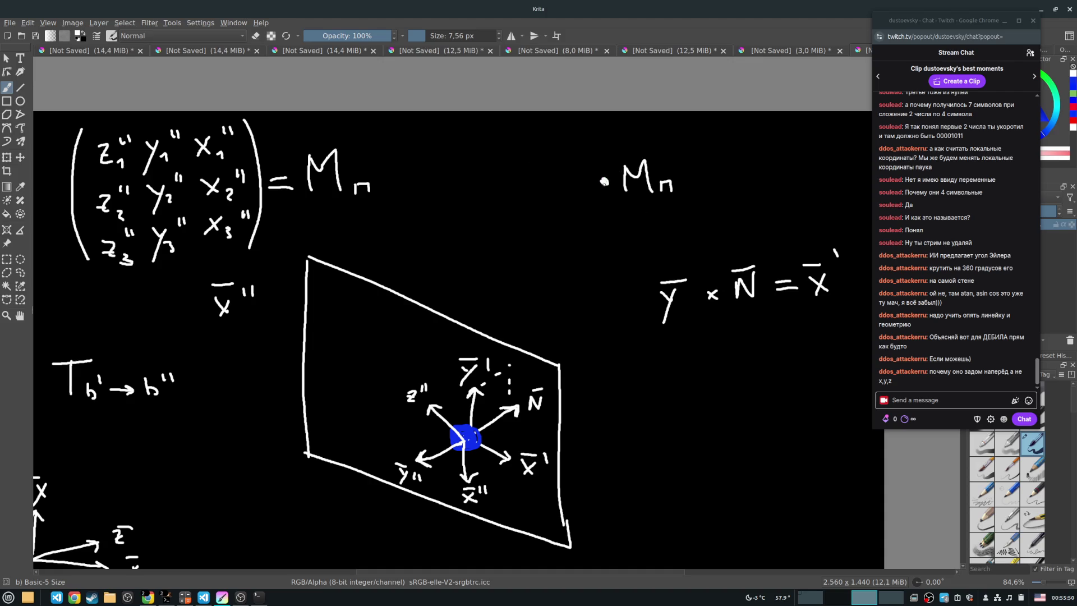
pyautogui.moveTo(503, 165); pyautogui.dragTo(502, 203)
pyautogui.moveTo(485, 167)
pyautogui.mouseDown()
pyautogui.moveTo(515, 164)
pyautogui.moveTo(521, 200)
pyautogui.moveTo(523, 188)
pyautogui.moveTo(550, 194)
pyautogui.mouseUp()
pyautogui.moveTo(546, 189)
pyautogui.mouseDown()
pyautogui.moveTo(564, 200)
pyautogui.moveTo(573, 186)
pyautogui.mouseUp()
pyautogui.moveTo(579, 177); pyautogui.dragTo(578, 185)
pyautogui.moveTo(696, 170)
pyautogui.mouseDown()
pyautogui.moveTo(725, 180)
pyautogui.moveTo(744, 152)
pyautogui.moveTo(801, 192)
pyautogui.mouseUp()
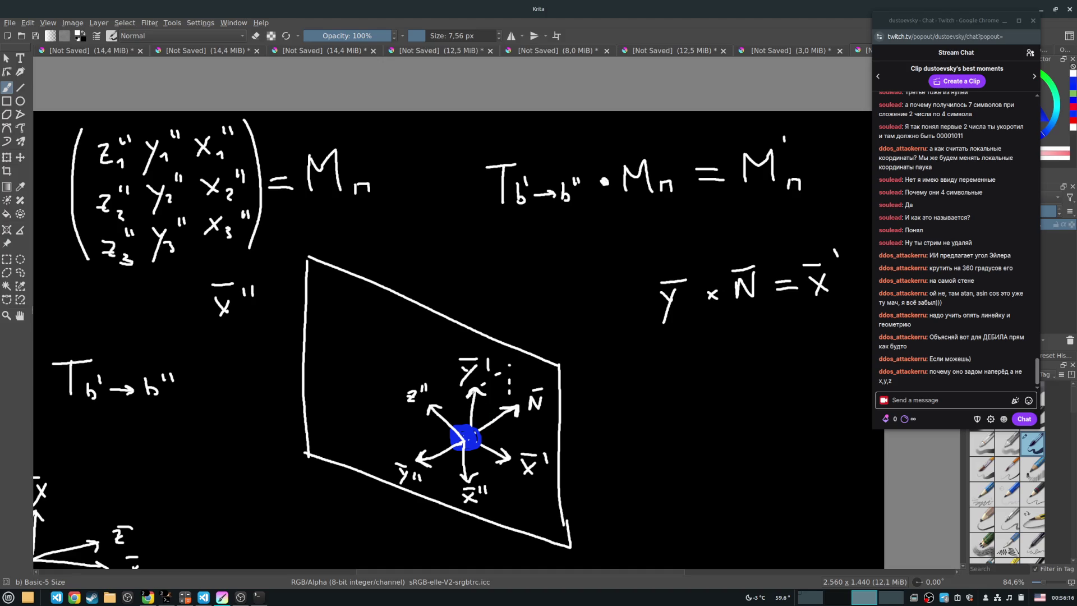
# Draw dashed lines from N̄ toward x̄'.
pyautogui.moveTo(493, 399); pyautogui.dragTo(513, 446)
pyautogui.moveTo(517, 447); pyautogui.dragTo(512, 458)
pyautogui.moveTo(631, 419); pyautogui.dragTo(538, 414)
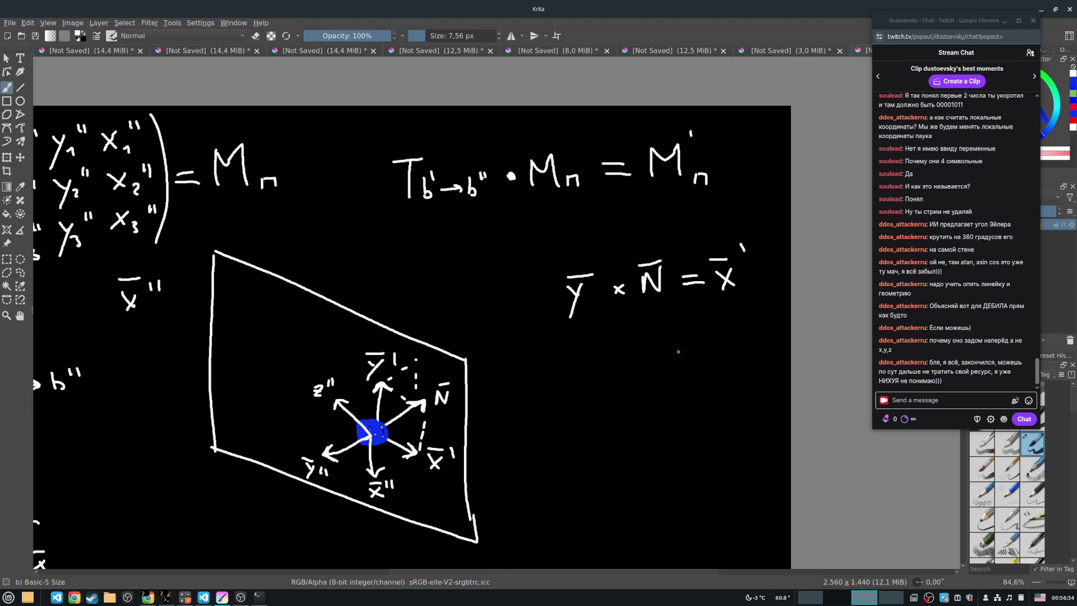
pyautogui.moveTo(525, 299)
pyautogui.mouseDown()
pyautogui.moveTo(626, 332)
pyautogui.moveTo(648, 316)
pyautogui.moveTo(525, 293)
pyautogui.moveTo(589, 294)
pyautogui.moveTo(556, 291)
pyautogui.mouseUp()
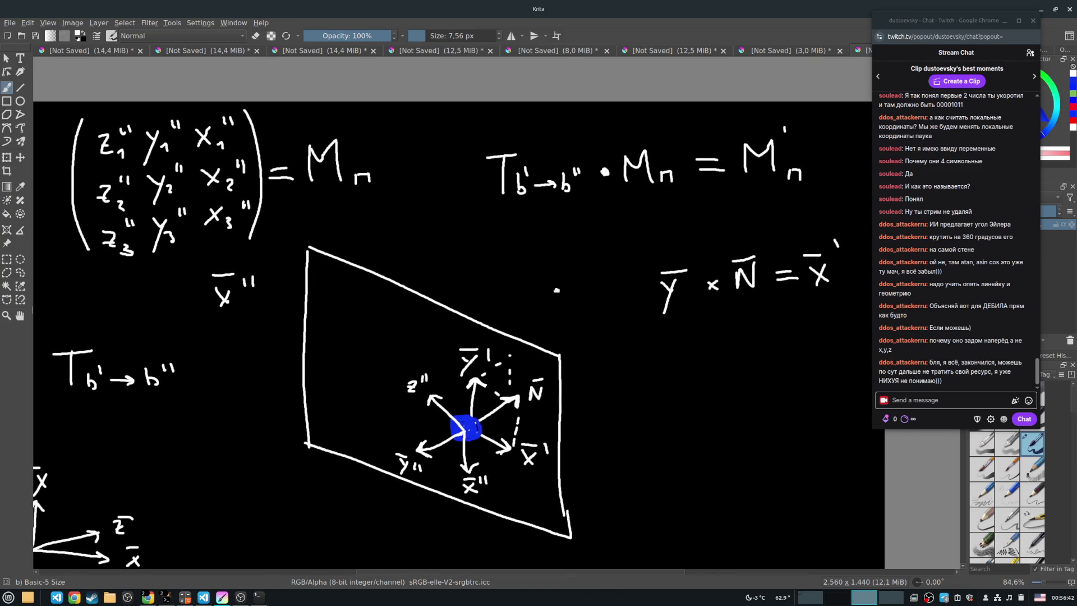
pyautogui.moveTo(556, 290); pyautogui.dragTo(555, 289)
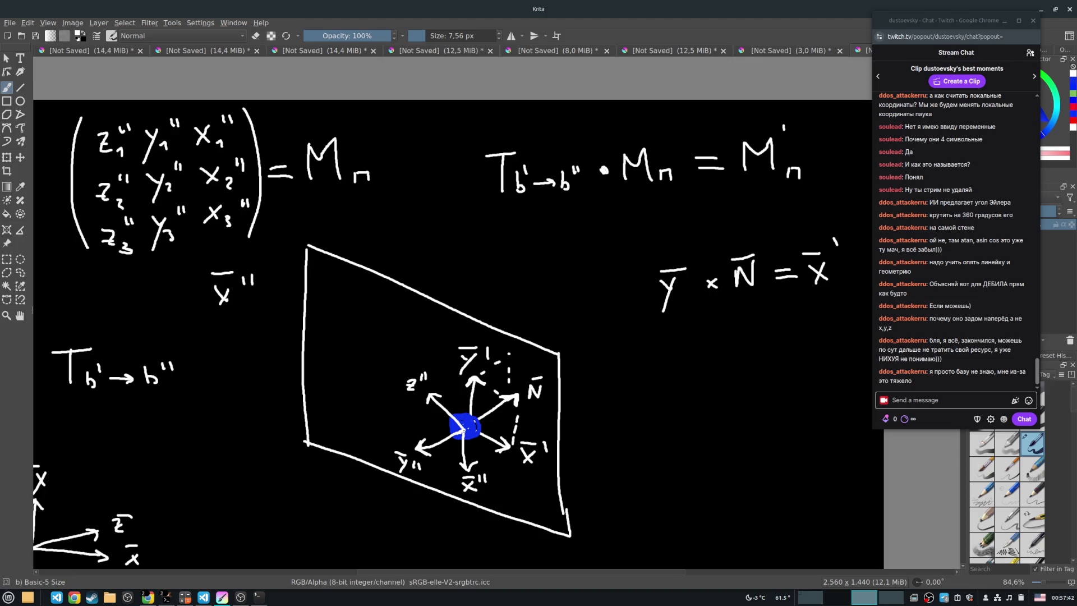
pyautogui.moveTo(495, 207); pyautogui.dragTo(427, 198)
pyautogui.moveTo(426, 198); pyautogui.dragTo(728, 186)
pyautogui.hotkey('ctrl', 'z')
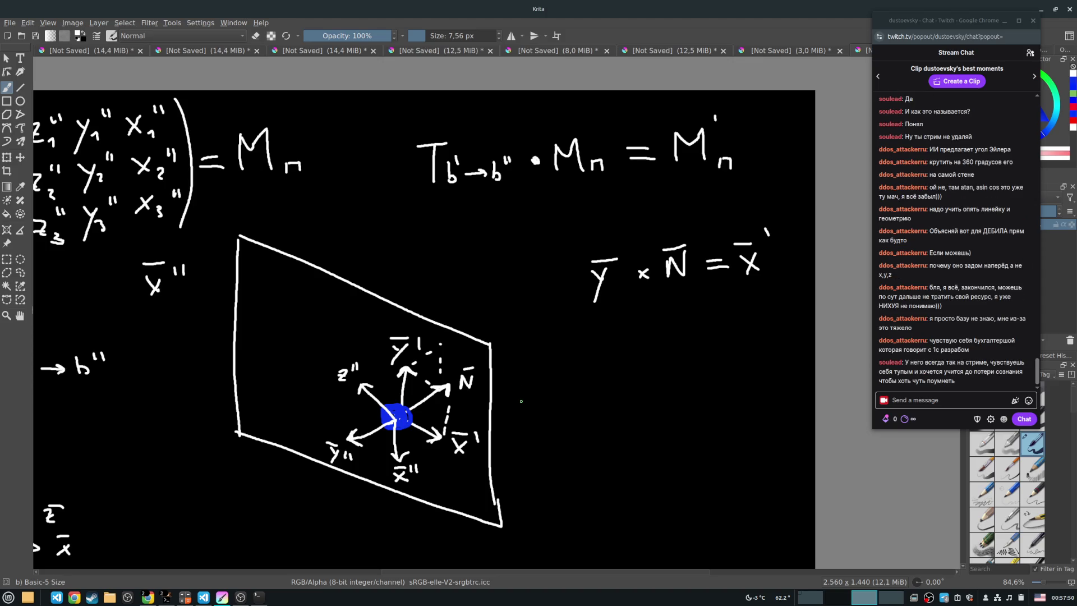
pyautogui.moveTo(515, 400)
pyautogui.mouseDown()
pyautogui.moveTo(524, 380)
pyautogui.moveTo(531, 385)
pyautogui.mouseUp()
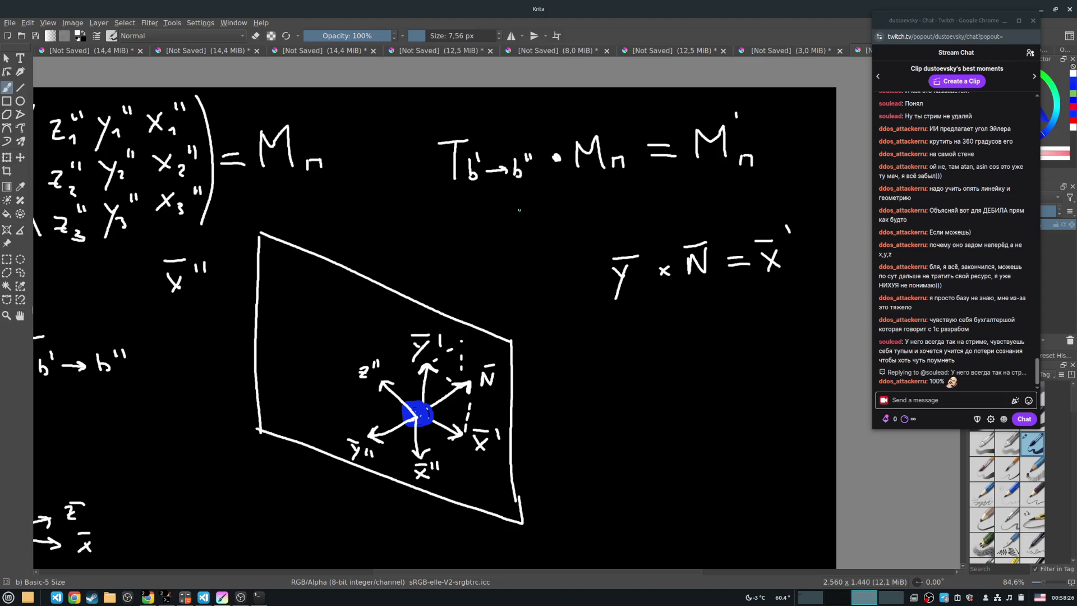
pyautogui.moveTo(443, 243); pyautogui.dragTo(497, 227)
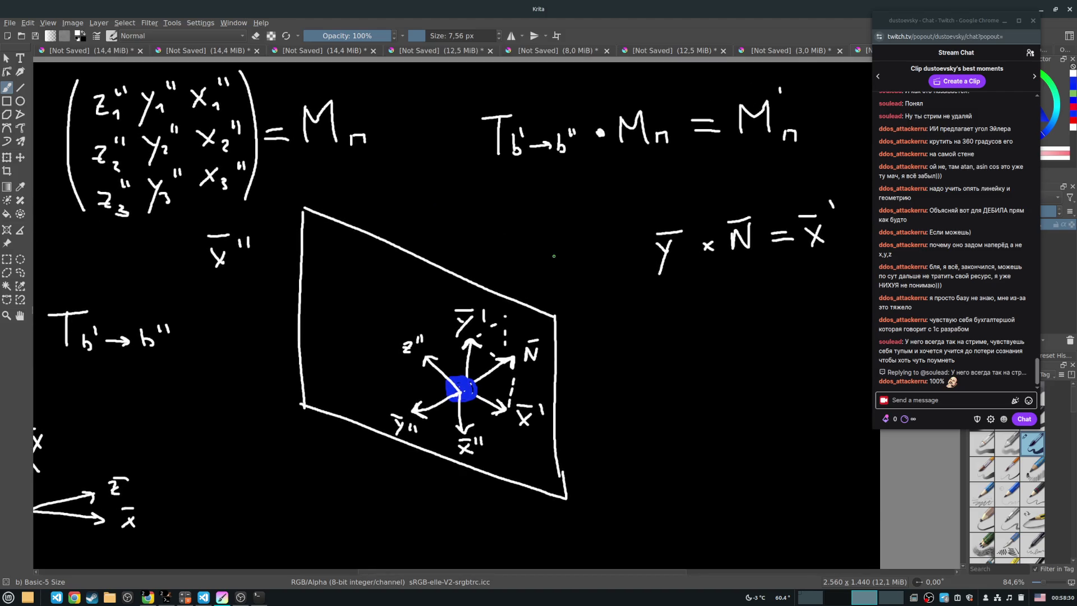
pyautogui.moveTo(555, 228)
pyautogui.mouseDown()
pyautogui.moveTo(488, 247)
pyautogui.moveTo(512, 270)
pyautogui.moveTo(572, 267)
pyautogui.moveTo(630, 233)
pyautogui.moveTo(802, 230)
pyautogui.moveTo(515, 241)
pyautogui.moveTo(584, 245)
pyautogui.moveTo(574, 259)
pyautogui.mouseUp()
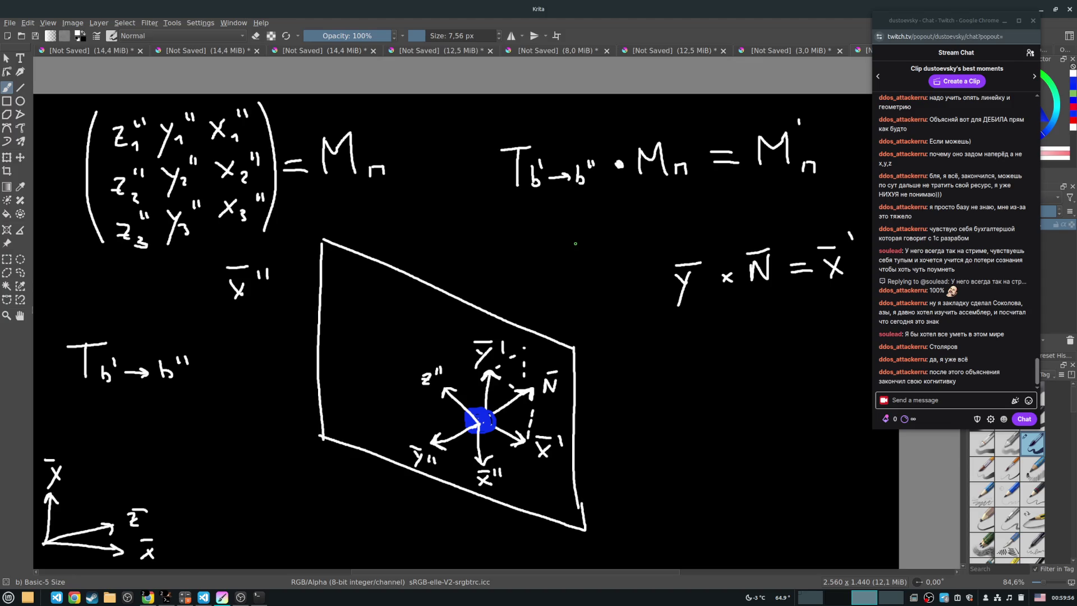
pyautogui.moveTo(431, 229)
pyautogui.mouseDown()
pyautogui.moveTo(365, 188)
pyautogui.moveTo(408, 222)
pyautogui.mouseUp()
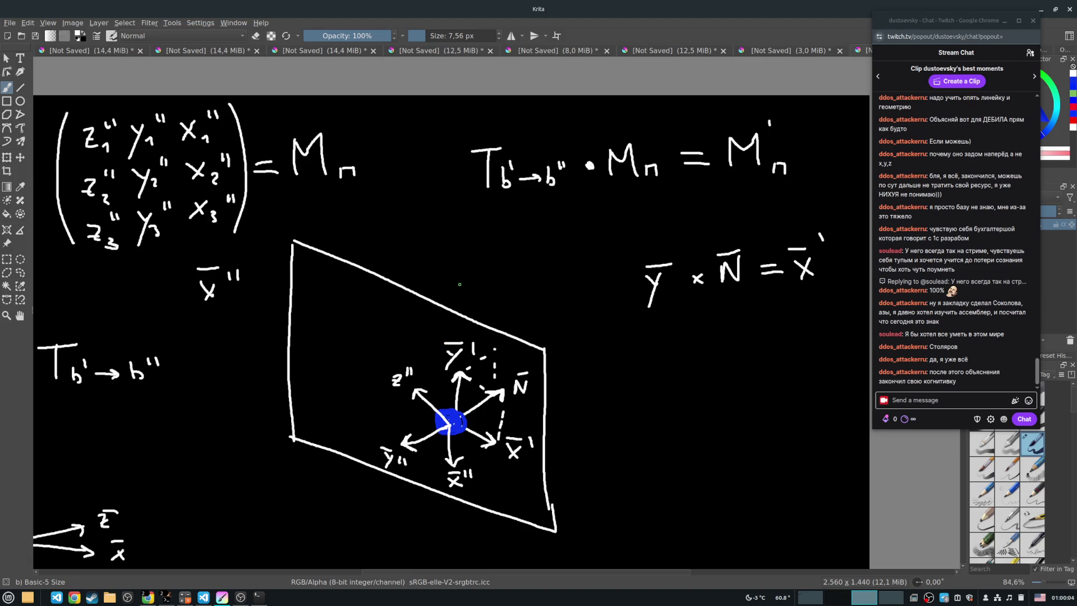
pyautogui.scroll(1, 325, 209)
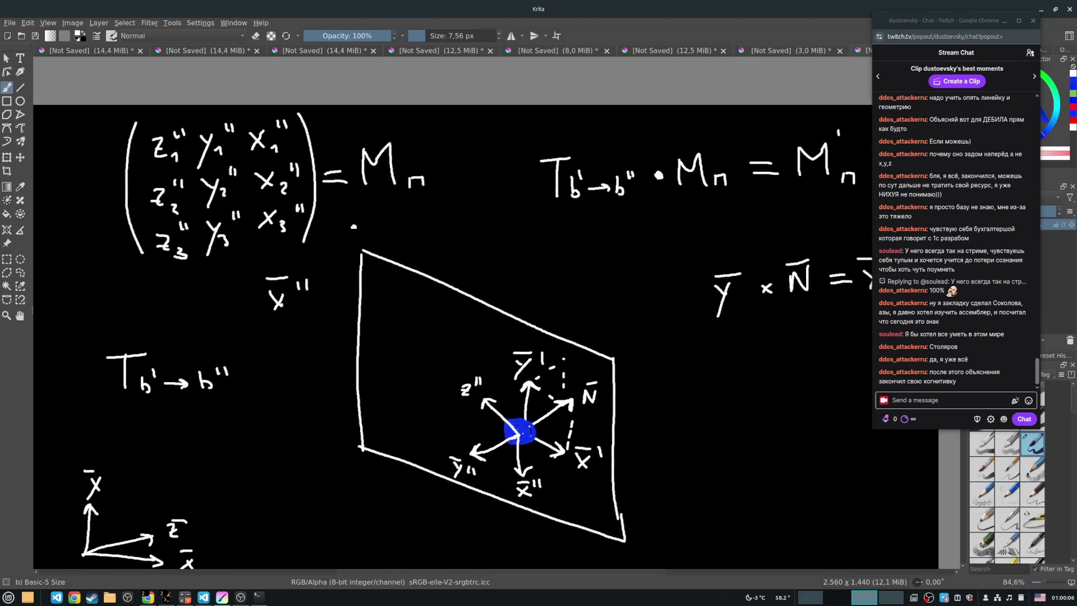
pyautogui.scroll(-1, 482, 213)
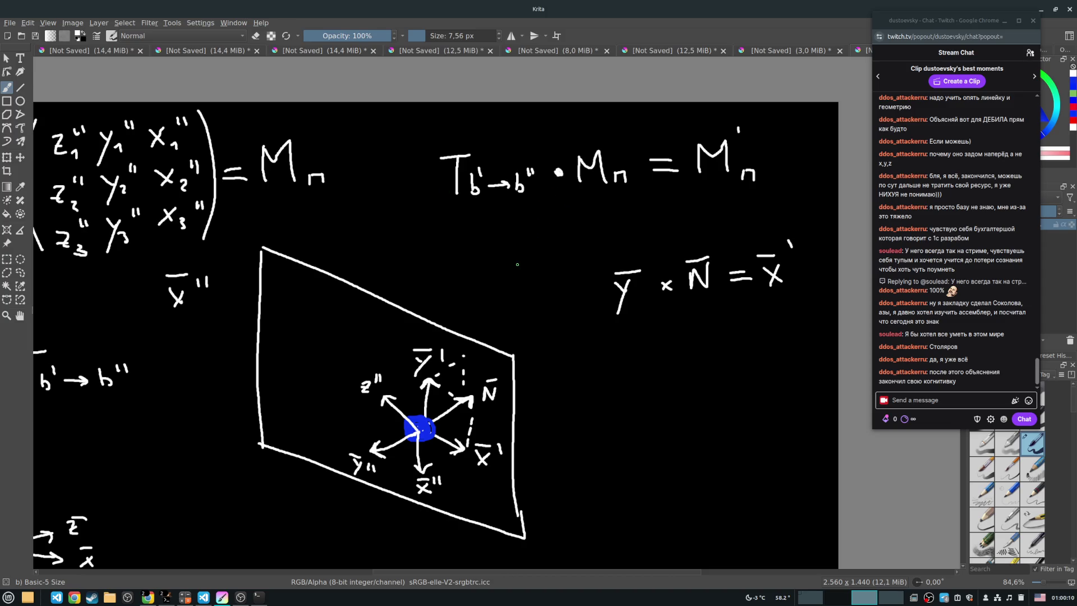
pyautogui.moveTo(541, 350); pyautogui.dragTo(459, 334)
# Sketch a new set of axes right of the plane, with an arrow rising up-right from the origin.
pyautogui.moveTo(518, 373)
pyautogui.mouseDown()
pyautogui.moveTo(518, 458)
pyautogui.moveTo(626, 489)
pyautogui.moveTo(511, 375)
pyautogui.moveTo(524, 372)
pyautogui.mouseUp()
pyautogui.moveTo(519, 451)
pyautogui.mouseDown()
pyautogui.moveTo(620, 391)
pyautogui.moveTo(622, 402)
pyautogui.mouseUp()
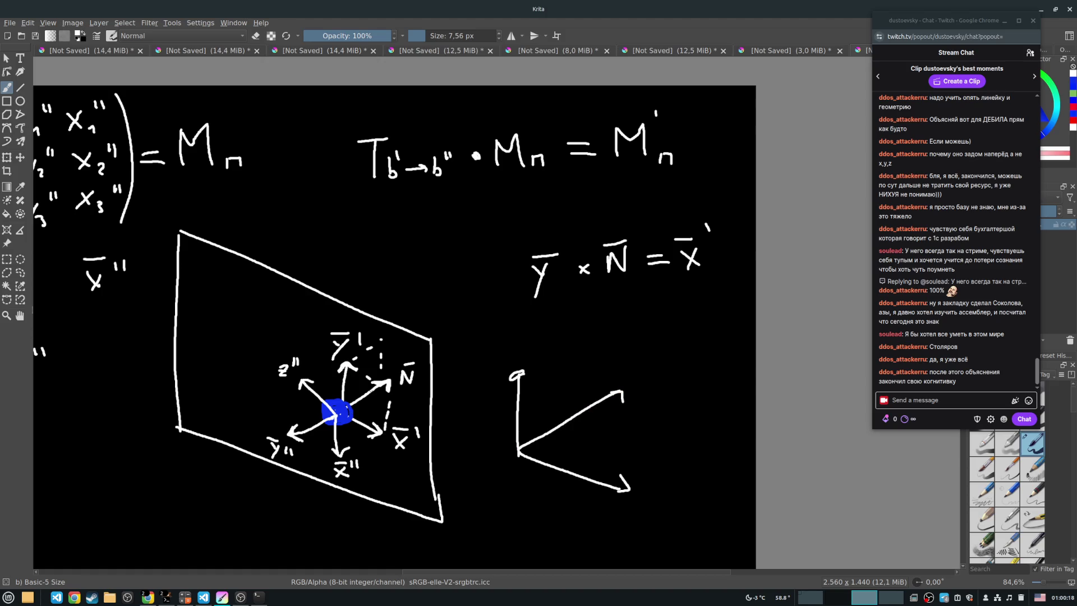
pyautogui.moveTo(519, 451); pyautogui.dragTo(566, 367)
pyautogui.moveTo(521, 389)
pyautogui.mouseDown()
pyautogui.moveTo(542, 378)
pyautogui.moveTo(566, 388)
pyautogui.mouseUp()
pyautogui.moveTo(565, 396); pyautogui.dragTo(563, 416)
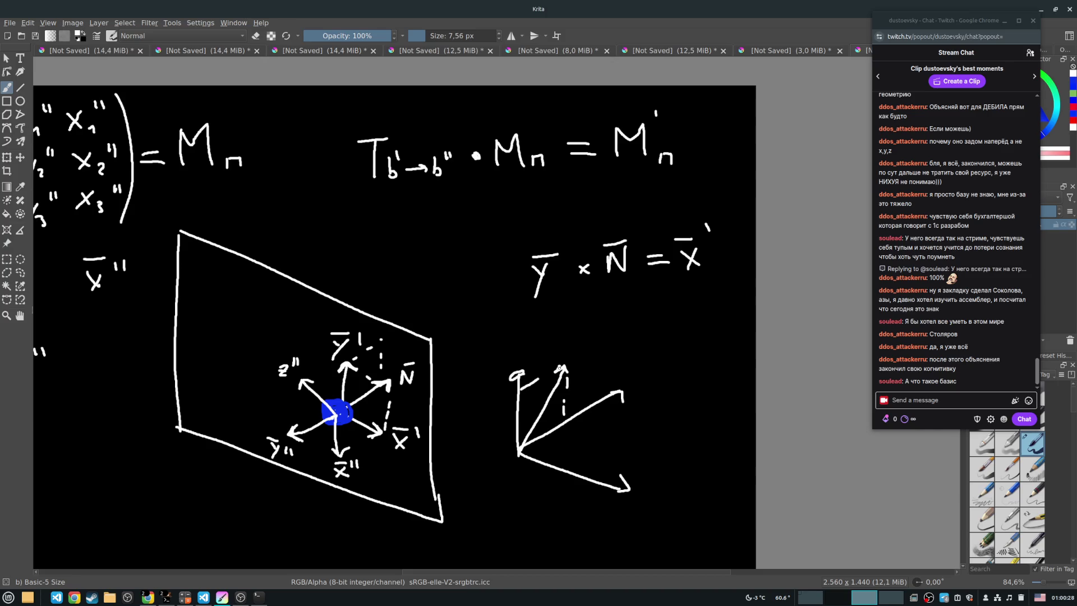
# Enclose the new axes in a large hand-drawn loop with dashed marks along its right side.
pyautogui.moveTo(544, 357)
pyautogui.mouseDown()
pyautogui.moveTo(598, 388)
pyautogui.moveTo(611, 444)
pyautogui.moveTo(579, 476)
pyautogui.moveTo(498, 401)
pyautogui.moveTo(530, 369)
pyautogui.mouseUp()
pyautogui.moveTo(537, 375); pyautogui.dragTo(580, 384)
pyautogui.moveTo(588, 385); pyautogui.dragTo(624, 421)
pyautogui.moveTo(624, 446); pyautogui.dragTo(624, 484)
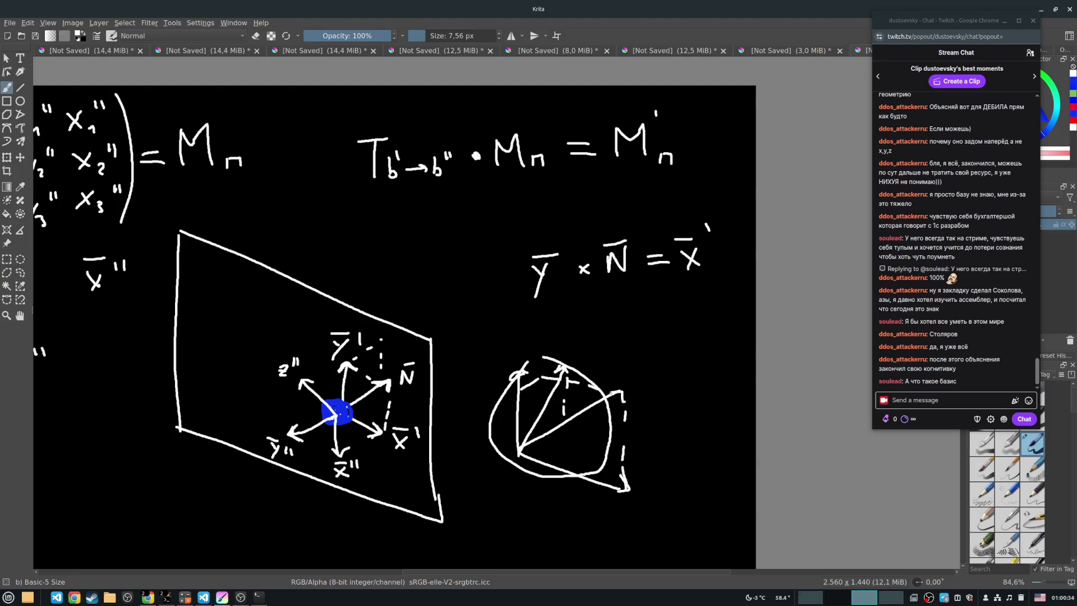
pyautogui.moveTo(576, 388); pyautogui.dragTo(595, 393)
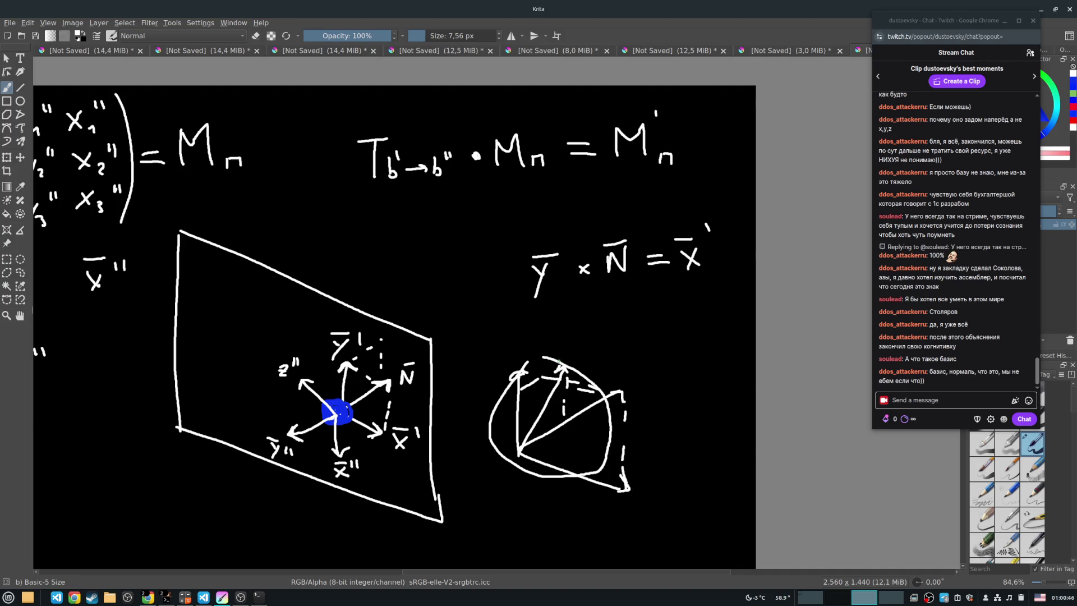
# Pan the canvas to bring the matrix and formulas on the left back into view.
pyautogui.moveTo(551, 376); pyautogui.dragTo(632, 365)
pyautogui.moveTo(535, 301)
pyautogui.mouseDown()
pyautogui.moveTo(496, 278)
pyautogui.moveTo(448, 290)
pyautogui.moveTo(526, 349)
pyautogui.mouseUp()
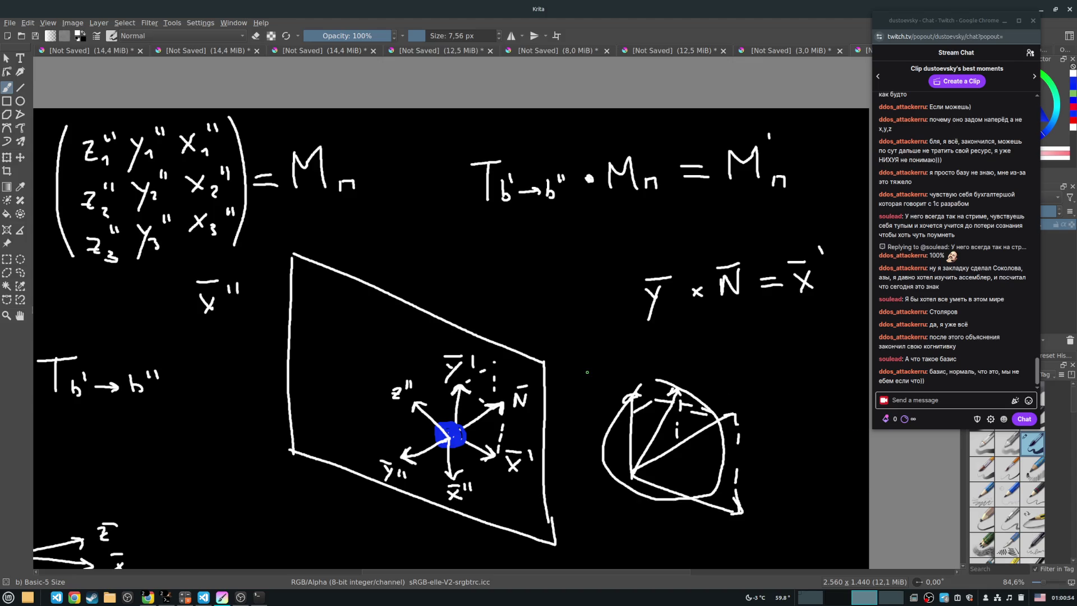
pyautogui.click(12, 23)
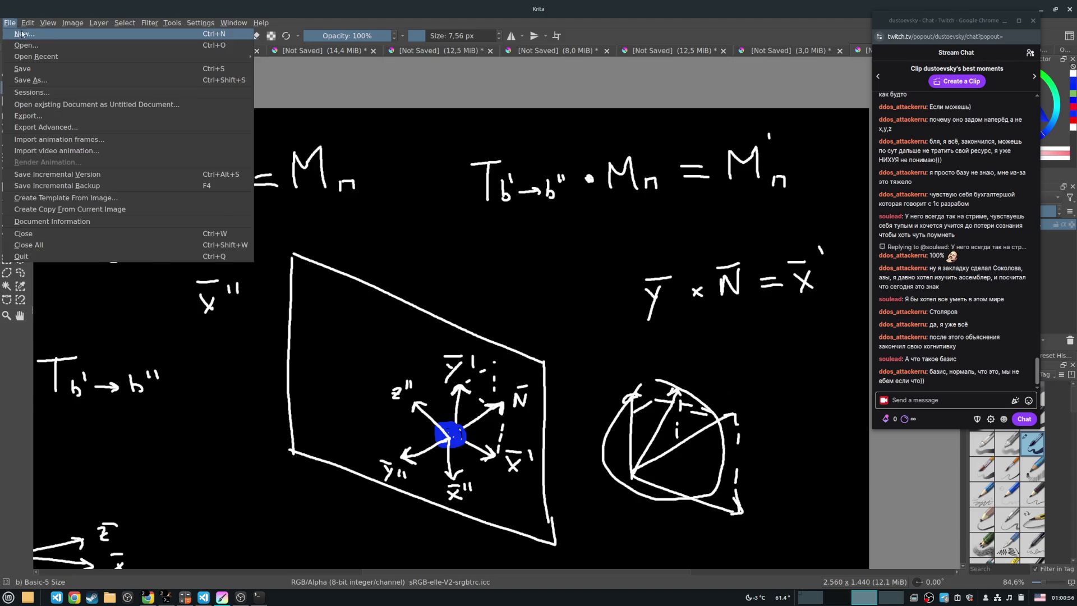
# Create a new 2560×1440 black-background canvas and place a white dot on it.
pyautogui.click(23, 31)
pyautogui.click(619, 398)
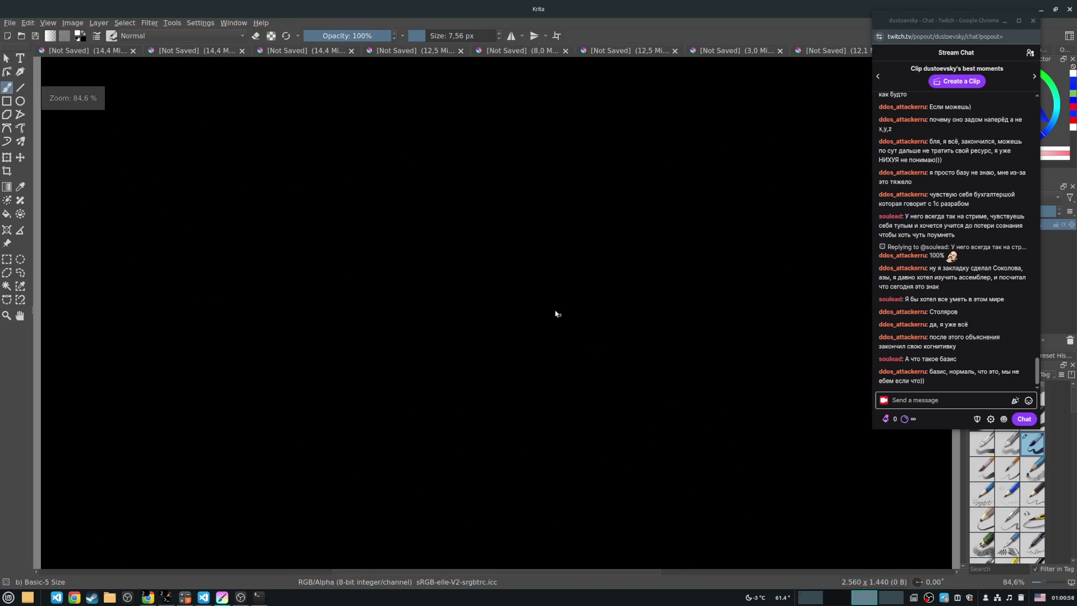
pyautogui.moveTo(320, 211); pyautogui.dragTo(310, 221)
pyautogui.scroll(1, 261, 198)
pyautogui.scroll(-1, 229, 195)
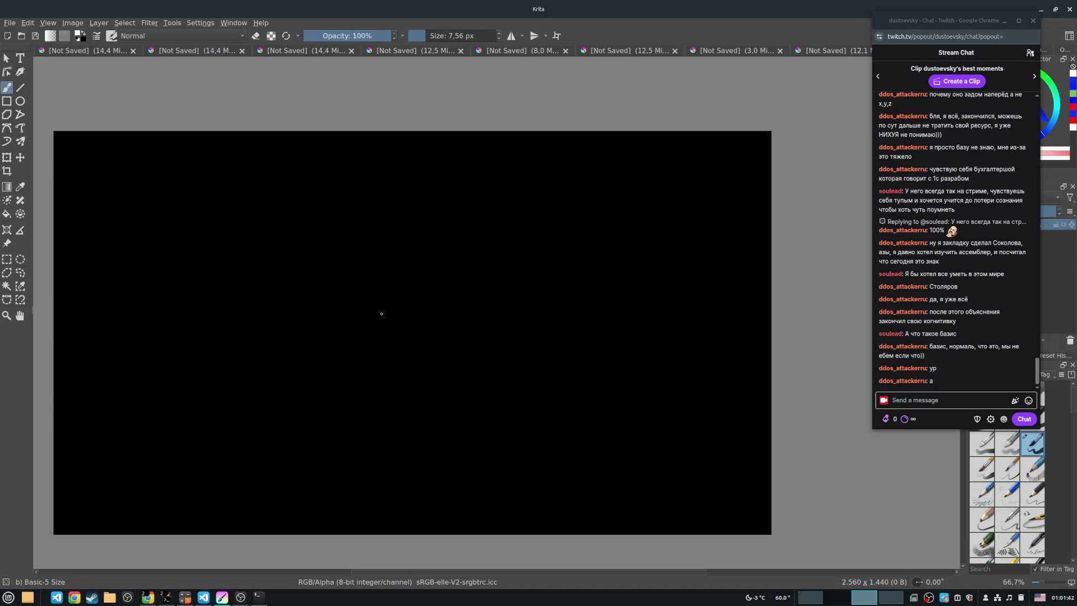
pyautogui.click(248, 229)
# Draw a long slanted line across the canvas and enlarge the dot above it.
pyautogui.moveTo(222, 303); pyautogui.dragTo(614, 238)
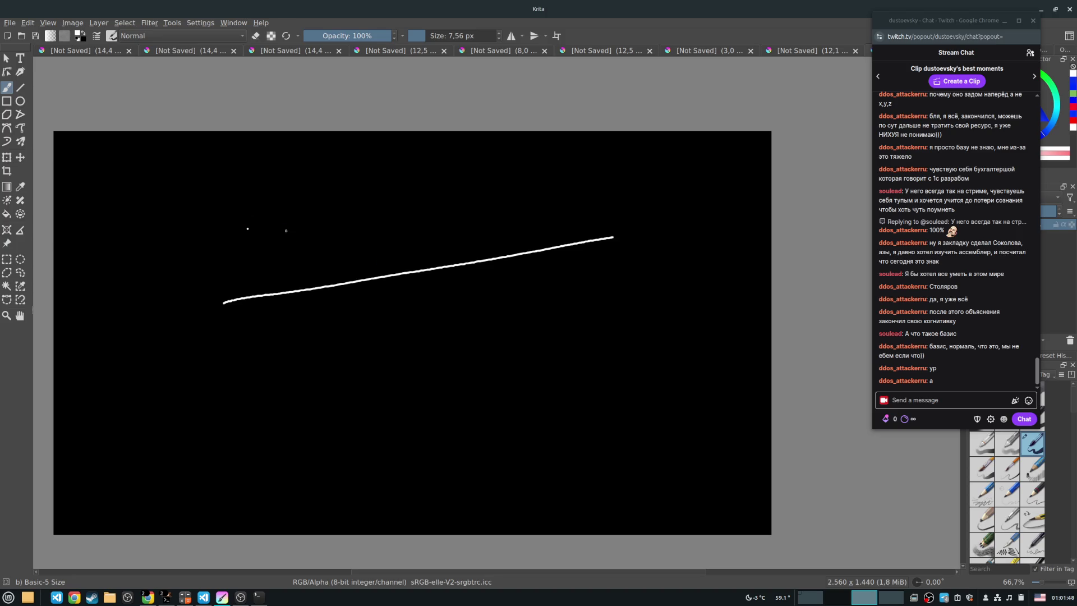
pyautogui.click(247, 229)
pyautogui.moveTo(606, 226)
pyautogui.mouseDown()
pyautogui.moveTo(594, 178)
pyautogui.moveTo(595, 224)
pyautogui.mouseUp()
pyautogui.moveTo(510, 188); pyautogui.dragTo(539, 231)
pyautogui.moveTo(457, 191); pyautogui.dragTo(496, 232)
pyautogui.moveTo(378, 175); pyautogui.dragTo(431, 228)
pyautogui.moveTo(321, 331)
pyautogui.mouseDown()
pyautogui.moveTo(333, 354)
pyautogui.moveTo(373, 352)
pyautogui.mouseUp()
pyautogui.moveTo(400, 327); pyautogui.dragTo(519, 339)
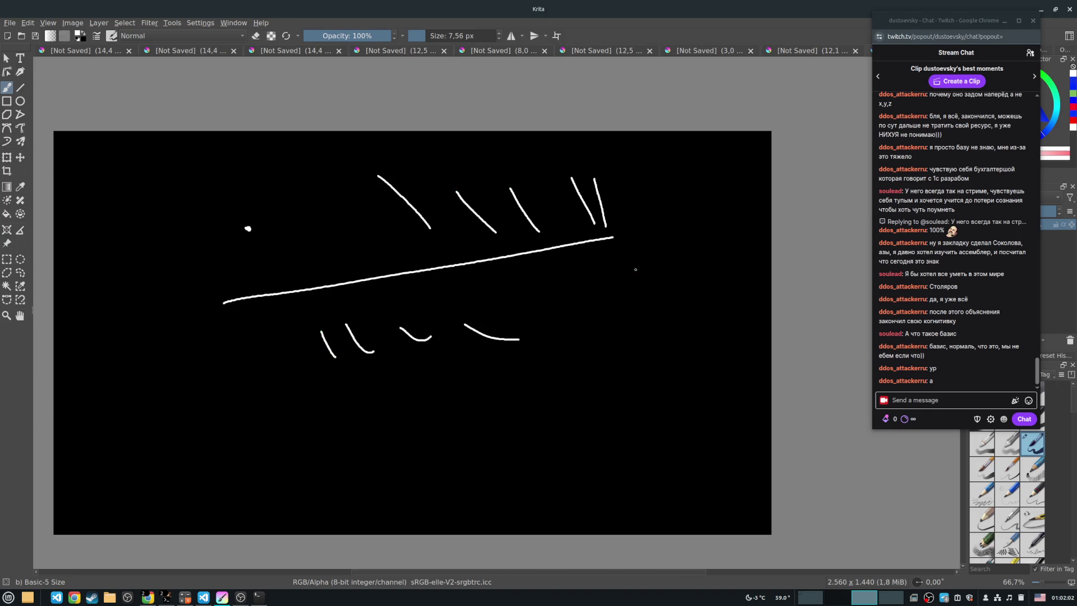
pyautogui.hotkey('ctrl', 'z')
pyautogui.hotkey('ctrl', 'z')
pyautogui.hotkey('ctrl', 'z')
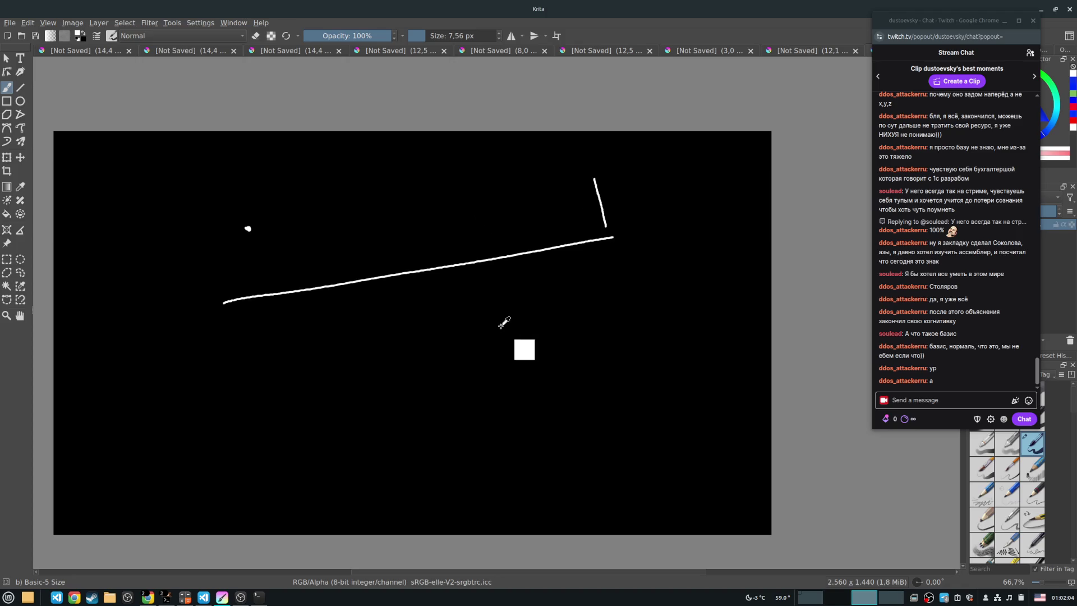
# Dab a dot on the long line, trying and undoing extra marks below it.
pyautogui.click(335, 284)
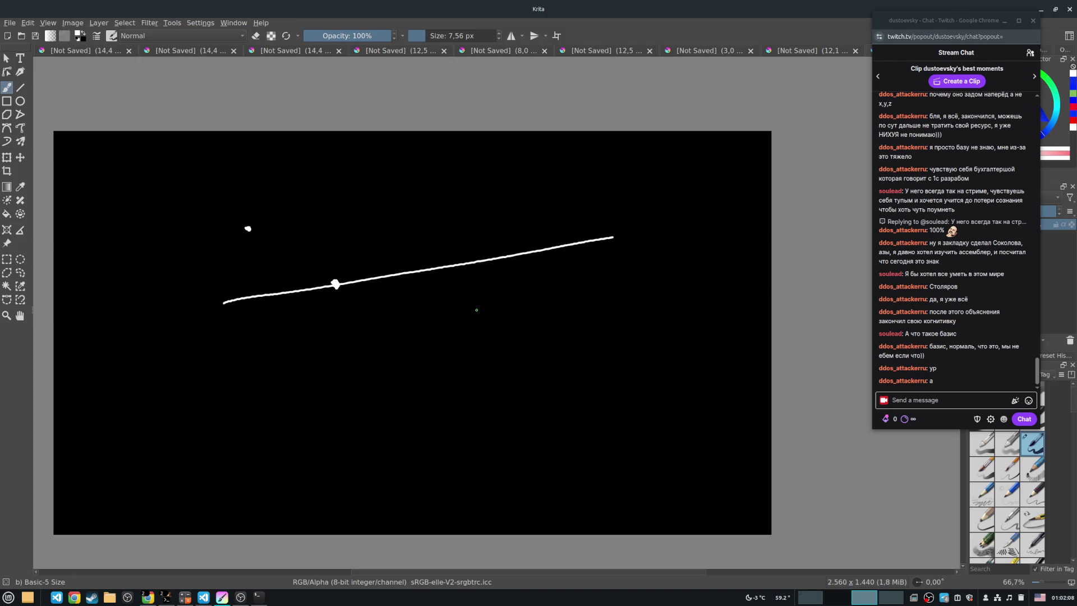
pyautogui.moveTo(449, 363); pyautogui.dragTo(453, 363)
pyautogui.click(569, 363)
pyautogui.moveTo(362, 360); pyautogui.dragTo(683, 362)
pyautogui.hotkey('ctrl', 'z')
pyautogui.hotkey('ctrl', 'z')
pyautogui.hotkey('ctrl', 'z')
pyautogui.hotkey('ctrl', 'z')
pyautogui.hotkey('ctrl', 'z')
pyautogui.hotkey('ctrl', 'z')
# Paint a small triangle, removing a stray mark beside it.
pyautogui.moveTo(366, 311)
pyautogui.mouseDown()
pyautogui.moveTo(430, 250)
pyautogui.moveTo(474, 315)
pyautogui.mouseUp()
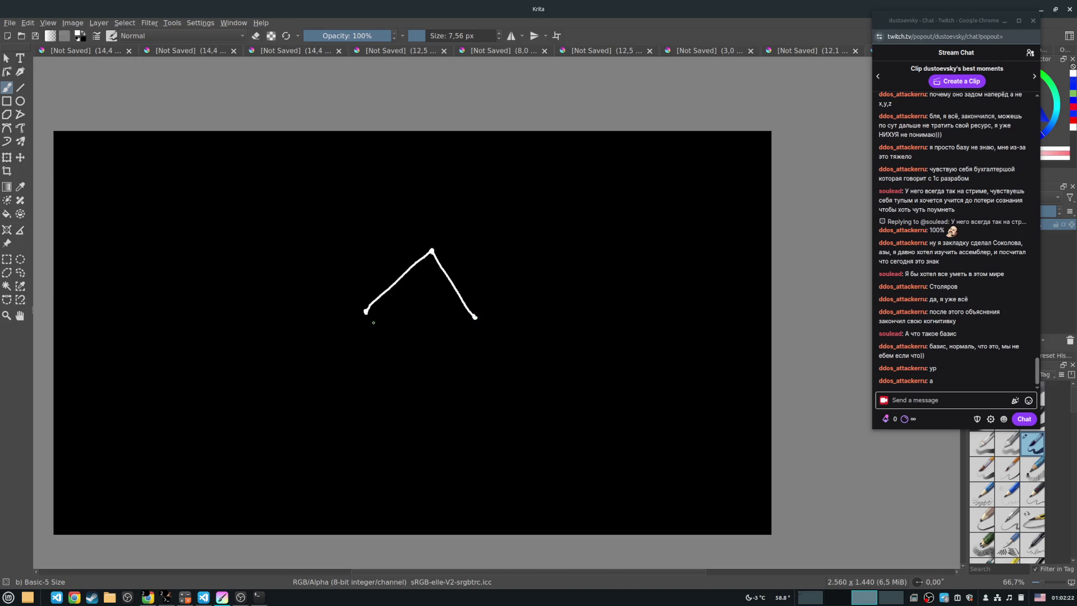
pyautogui.moveTo(366, 312); pyautogui.dragTo(475, 317)
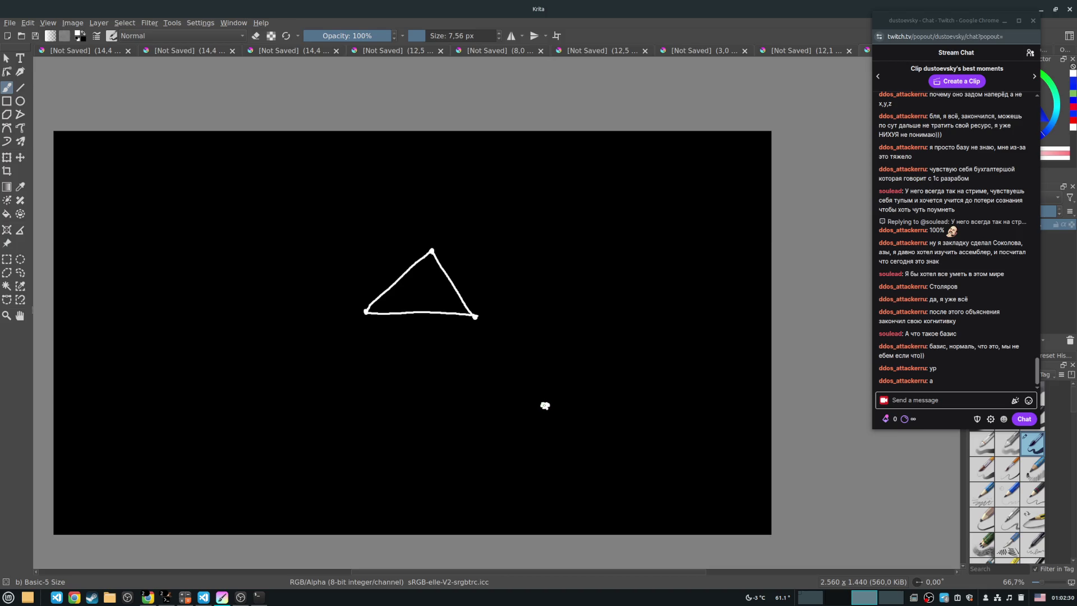
pyautogui.hotkey('ctrl', 'z')
# Draw a wide angle to the right of the triangle, marked with a small arc.
pyautogui.moveTo(545, 404); pyautogui.dragTo(573, 152)
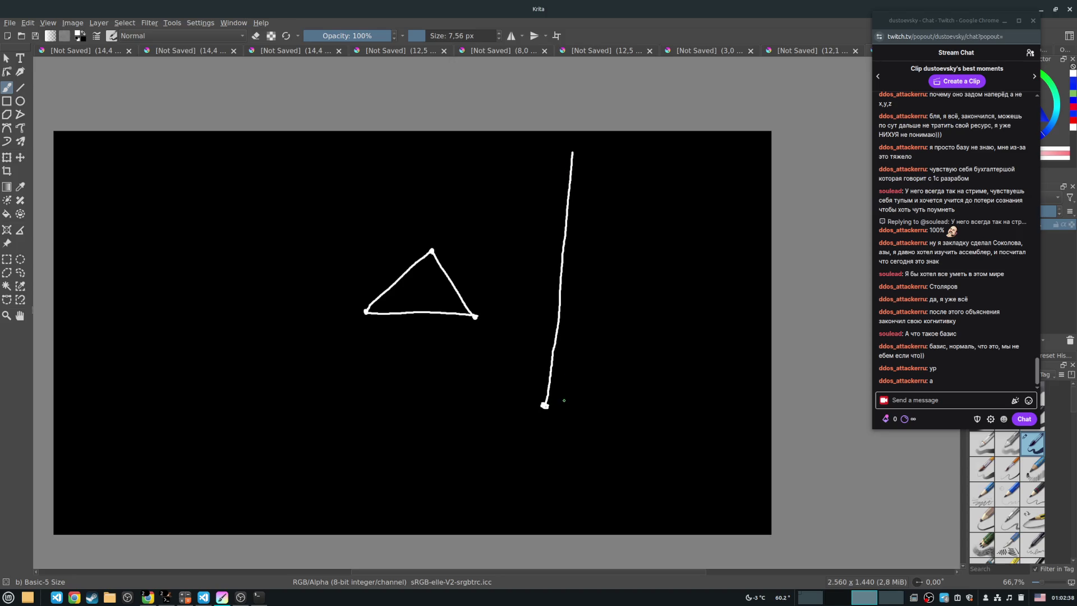
pyautogui.moveTo(544, 404); pyautogui.dragTo(753, 253)
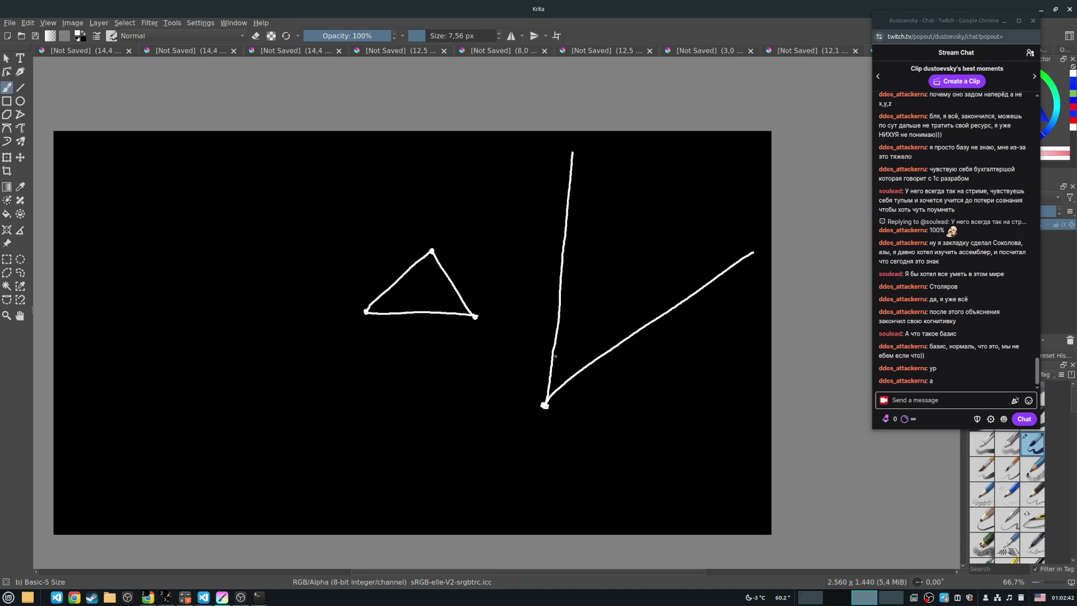
pyautogui.moveTo(554, 353); pyautogui.dragTo(584, 362)
pyautogui.click(544, 405)
# Label the big angle α and draw a V-shaped angle with an arc at the left.
pyautogui.moveTo(595, 327)
pyautogui.mouseDown()
pyautogui.moveTo(586, 335)
pyautogui.moveTo(602, 337)
pyautogui.mouseUp()
pyautogui.moveTo(182, 312); pyautogui.dragTo(313, 264)
pyautogui.moveTo(228, 368); pyautogui.dragTo(244, 361)
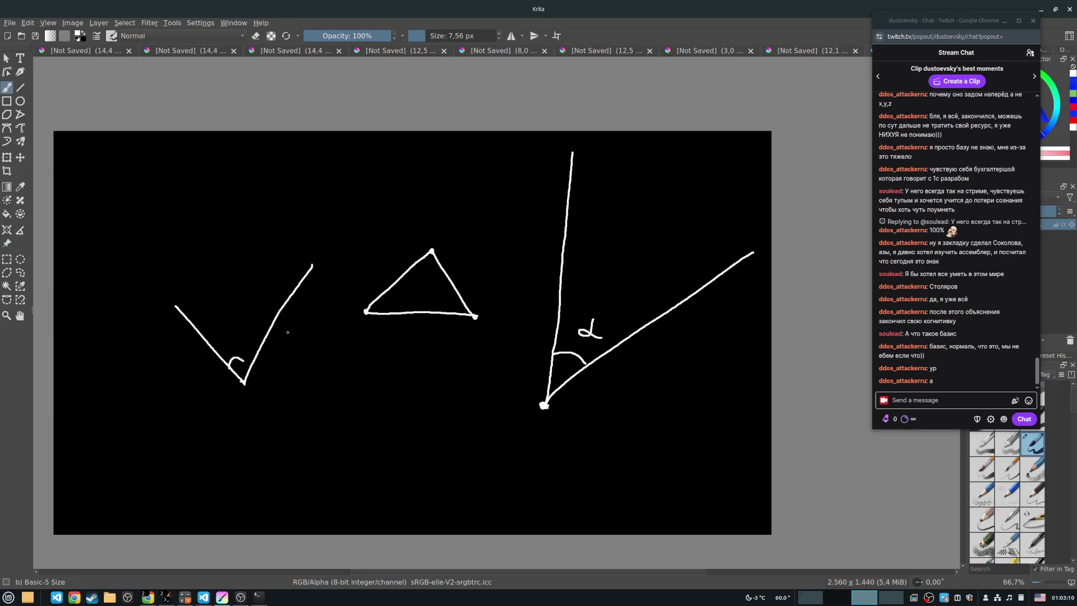
# Draw a lower angle split by a ray, labelled α and β, with an outer arc and = α + β.
pyautogui.moveTo(320, 360)
pyautogui.mouseDown()
pyautogui.moveTo(333, 468)
pyautogui.moveTo(472, 384)
pyautogui.mouseUp()
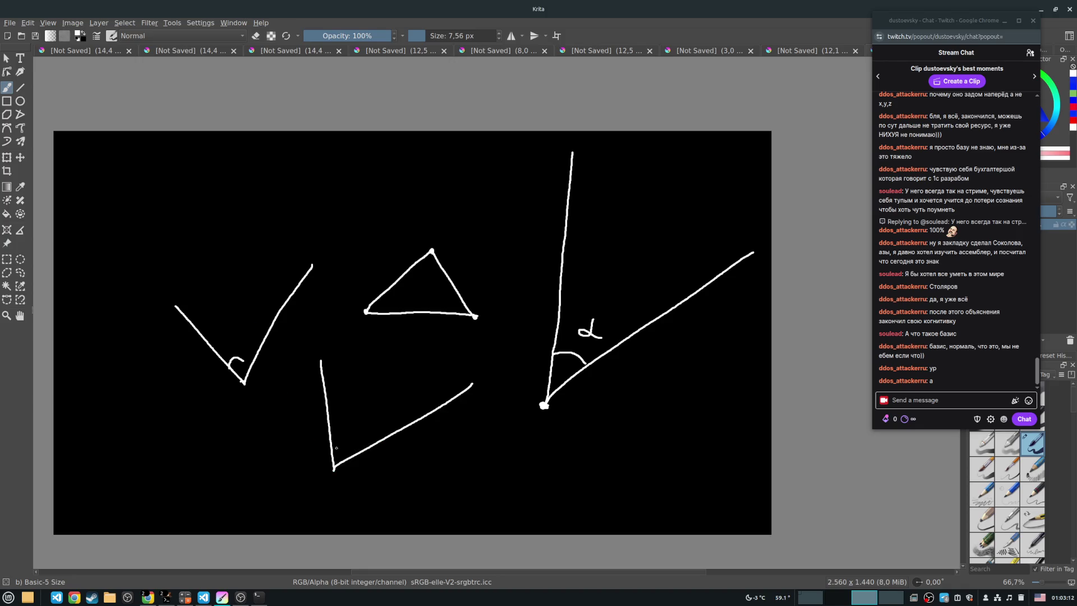
pyautogui.moveTo(336, 448)
pyautogui.mouseDown()
pyautogui.moveTo(350, 457)
pyautogui.moveTo(348, 443)
pyautogui.moveTo(418, 337)
pyautogui.mouseUp()
pyautogui.moveTo(330, 431)
pyautogui.mouseDown()
pyautogui.moveTo(372, 428)
pyautogui.moveTo(378, 440)
pyautogui.mouseUp()
pyautogui.moveTo(341, 408); pyautogui.dragTo(392, 420)
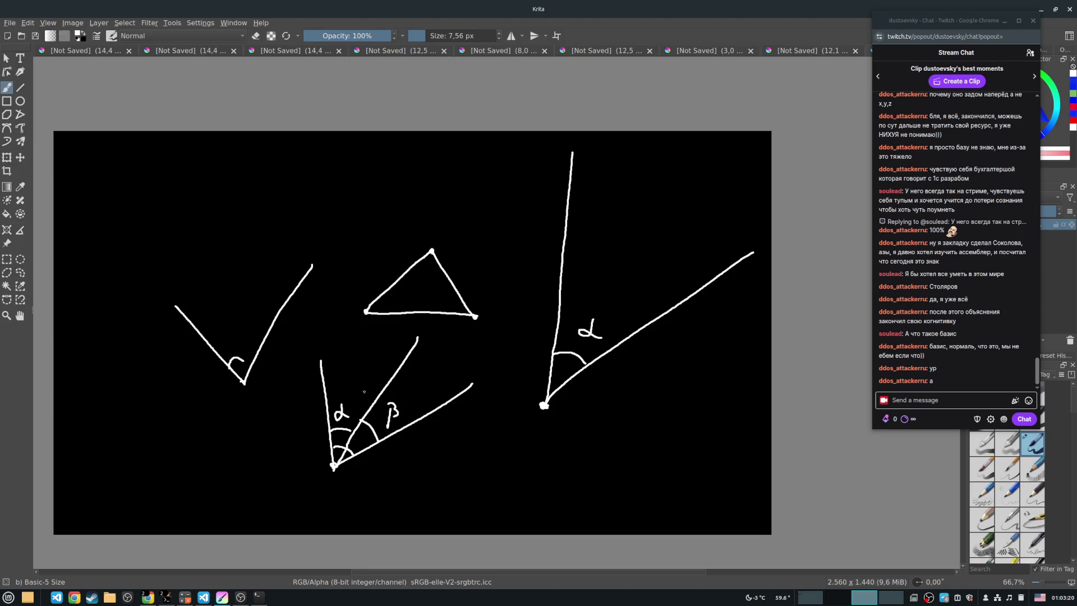
pyautogui.moveTo(456, 441)
pyautogui.mouseDown()
pyautogui.moveTo(459, 458)
pyautogui.moveTo(487, 452)
pyautogui.mouseUp()
pyautogui.moveTo(478, 444)
pyautogui.mouseDown()
pyautogui.moveTo(478, 460)
pyautogui.moveTo(510, 449)
pyautogui.moveTo(508, 459)
pyautogui.mouseUp()
pyautogui.moveTo(339, 446)
pyautogui.mouseDown()
pyautogui.moveTo(397, 487)
pyautogui.moveTo(384, 504)
pyautogui.moveTo(386, 485)
pyautogui.moveTo(419, 462)
pyautogui.mouseUp()
pyautogui.hotkey('ctrl', 'z')
pyautogui.moveTo(408, 476); pyautogui.dragTo(430, 467)
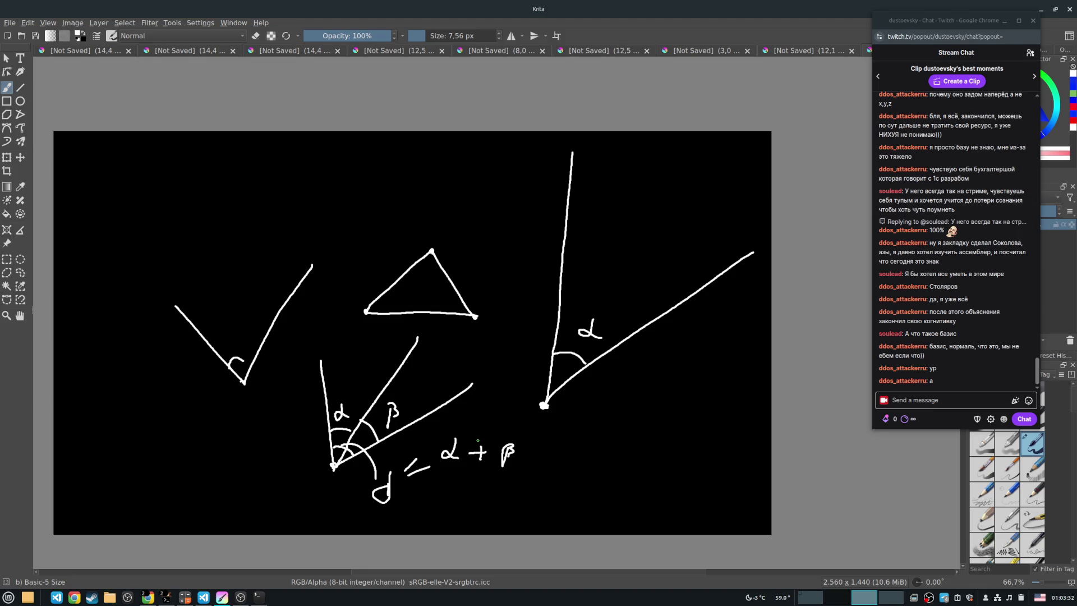
# Undo all the sketches, close that document, and place a single white dot on the blank canvas.
pyautogui.hotkey('ctrl', 'z')
pyautogui.hotkey('ctrl', 'z')
pyautogui.hotkey('ctrl', 'z')
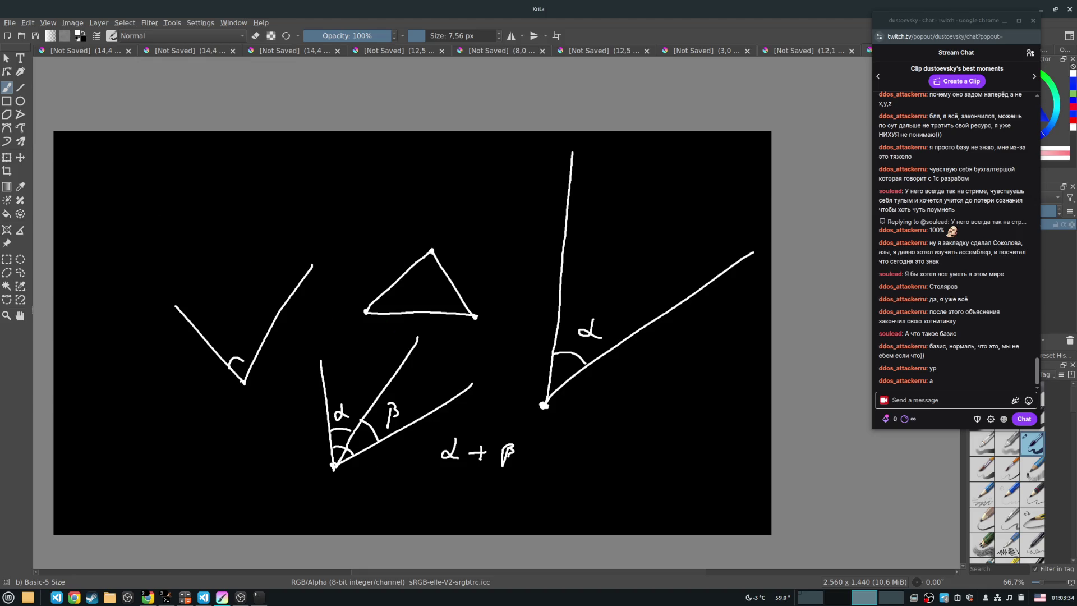
pyautogui.hotkey('ctrl', 'z')
pyautogui.hotkey('ctrl', 'z')
pyautogui.hotkey('ctrl', 'z')
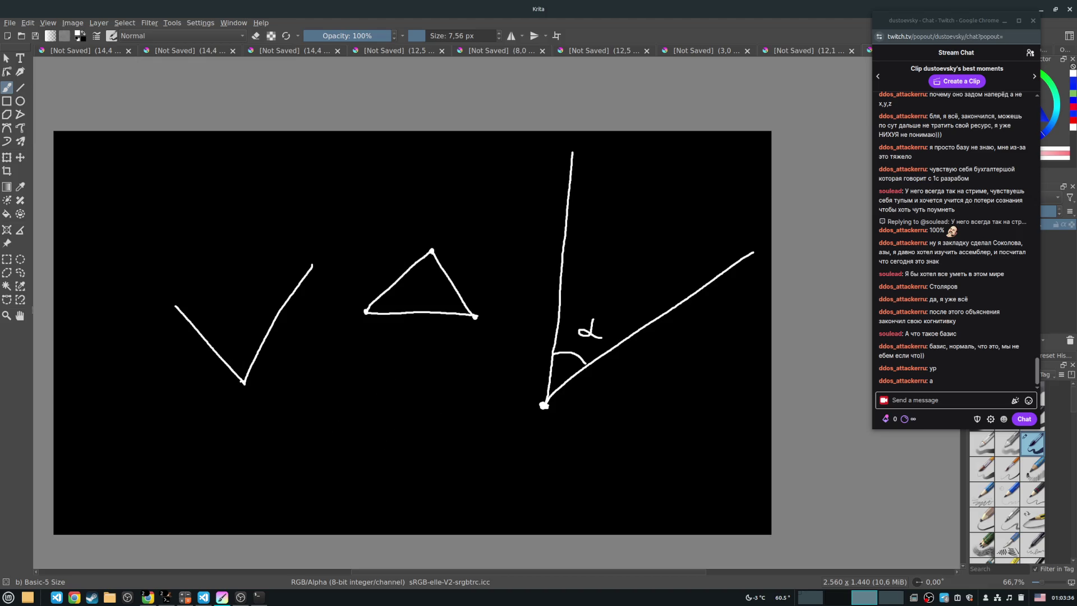
pyautogui.hotkey('ctrl', 'z')
pyautogui.hotkey('ctrl', 'z')
pyautogui.hotkey('ctrl', 'z')
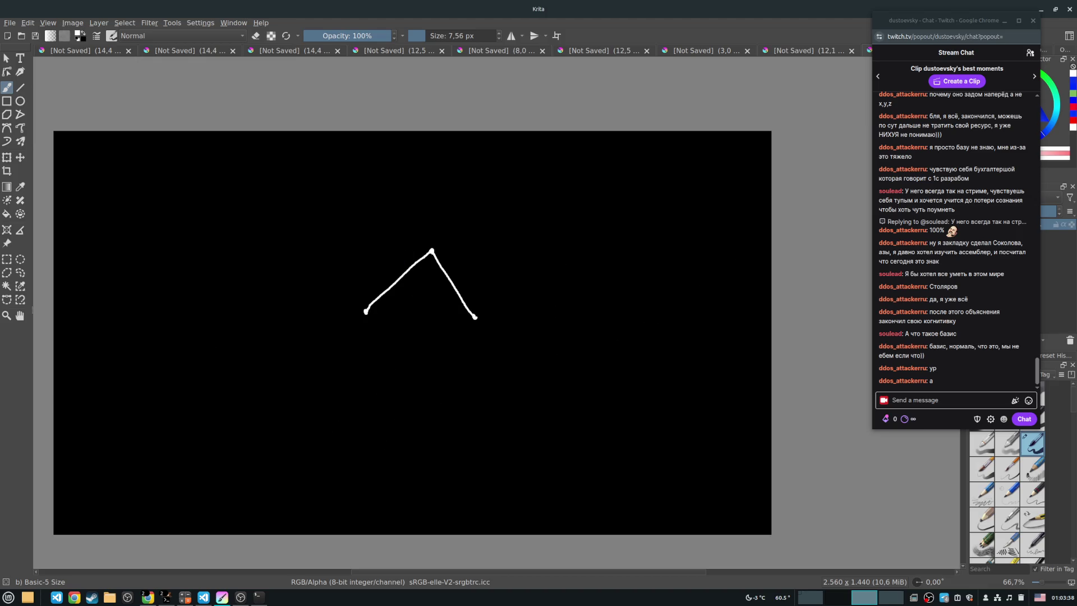
pyautogui.hotkey('ctrl', 'w')
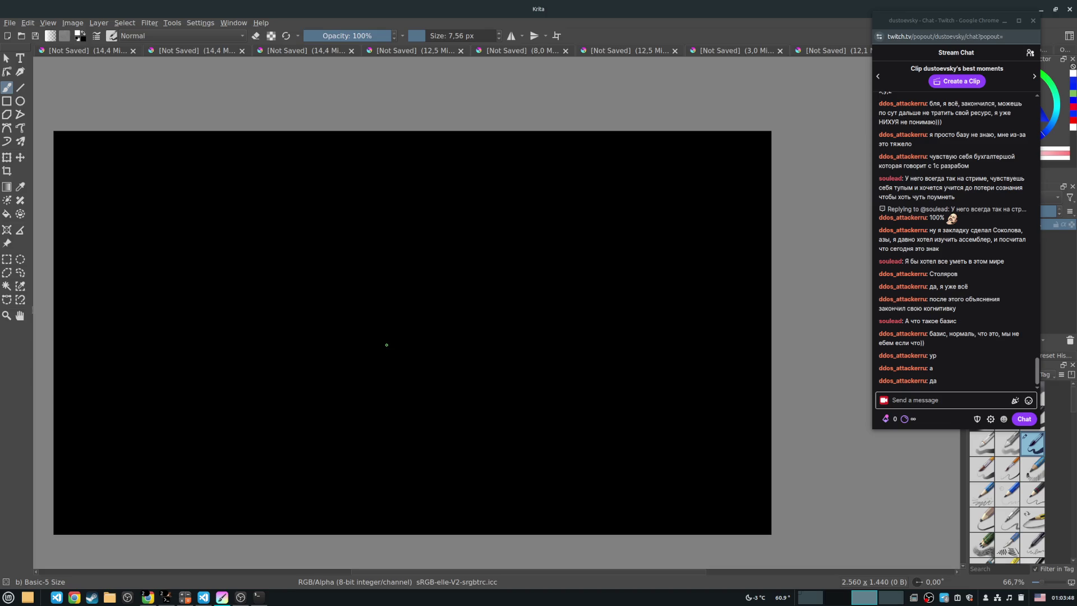
pyautogui.click(378, 375)
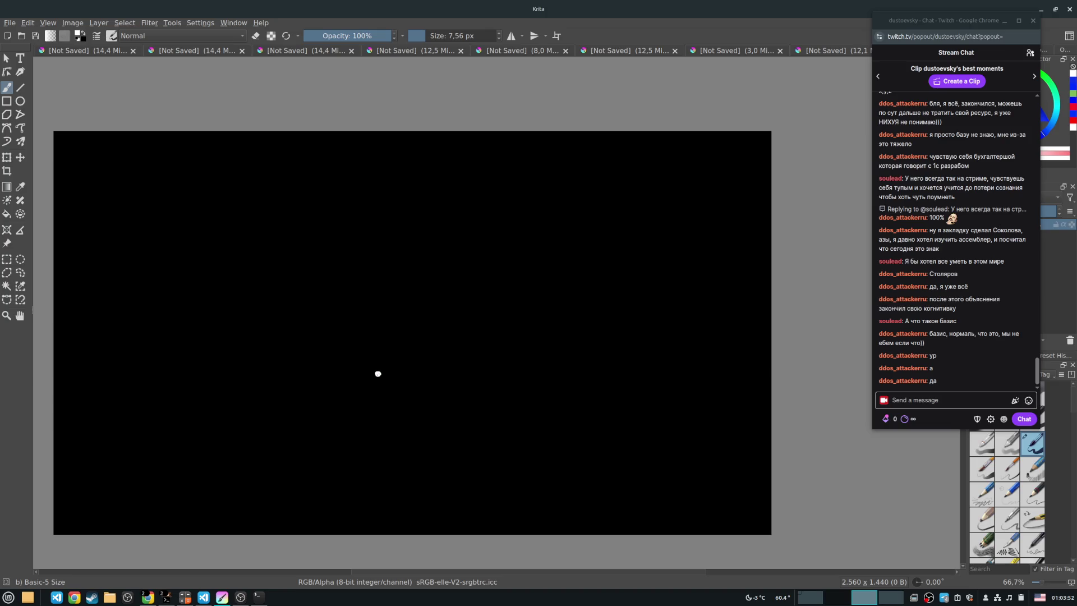